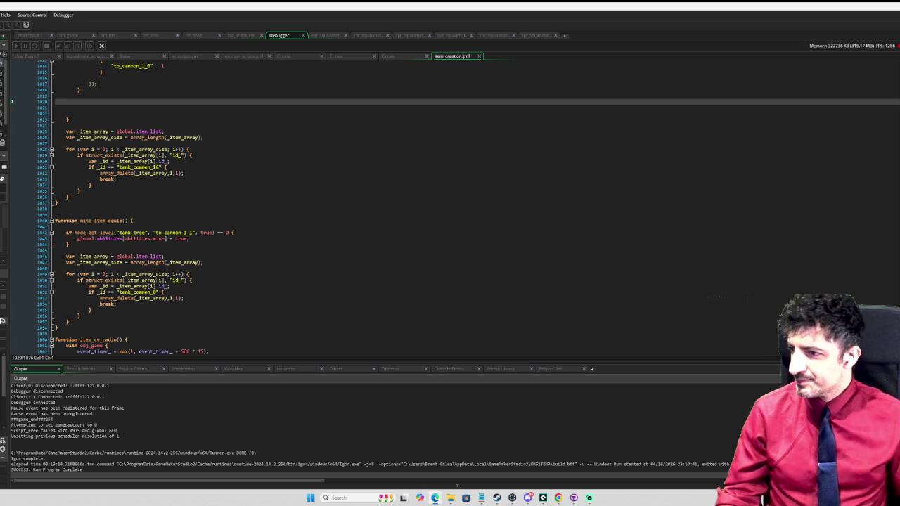
# Glance at the store page, then scroll through handle_import_export_in_debug_mode around line 2746
pyautogui.click(343, 191)
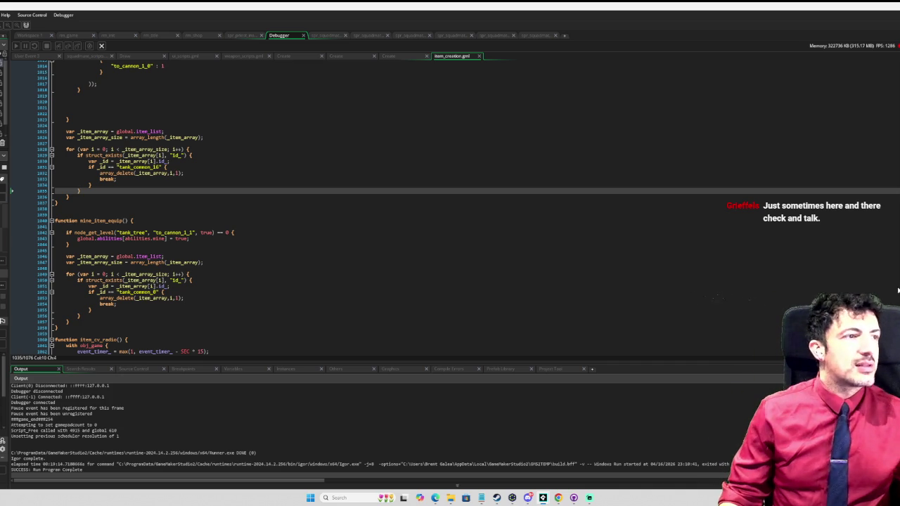
pyautogui.hotkey('alt', 'Tab')
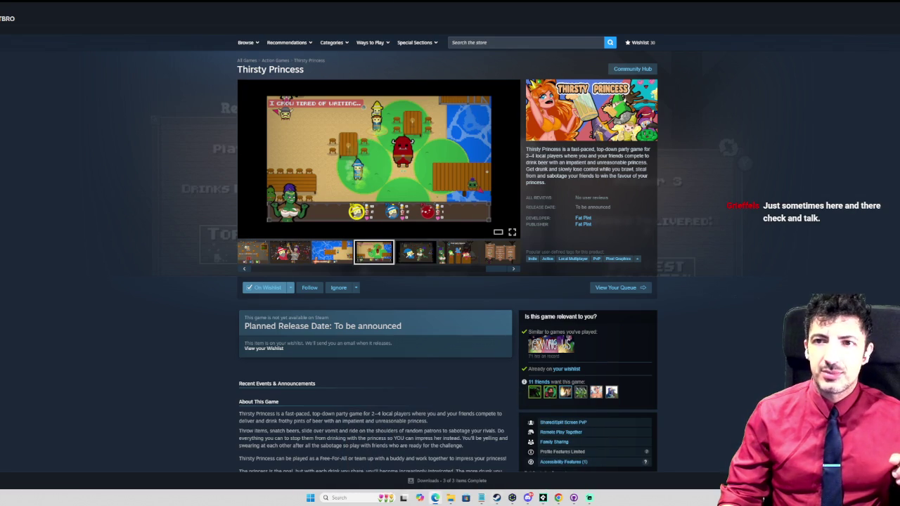
pyautogui.hotkey('alt', 'Tab')
pyautogui.click(482, 180)
pyautogui.scroll(-2, 422, 239)
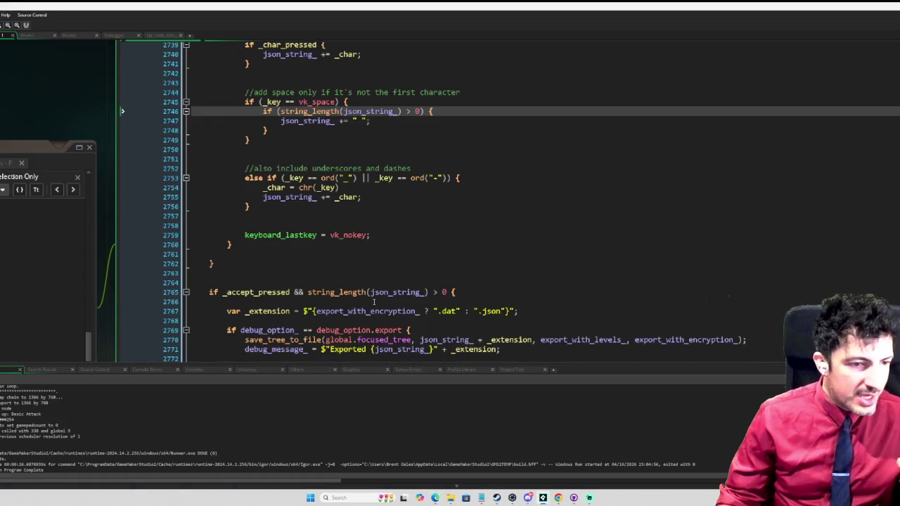
pyautogui.scroll(-2, 374, 300)
pyautogui.scroll(20, 373, 301)
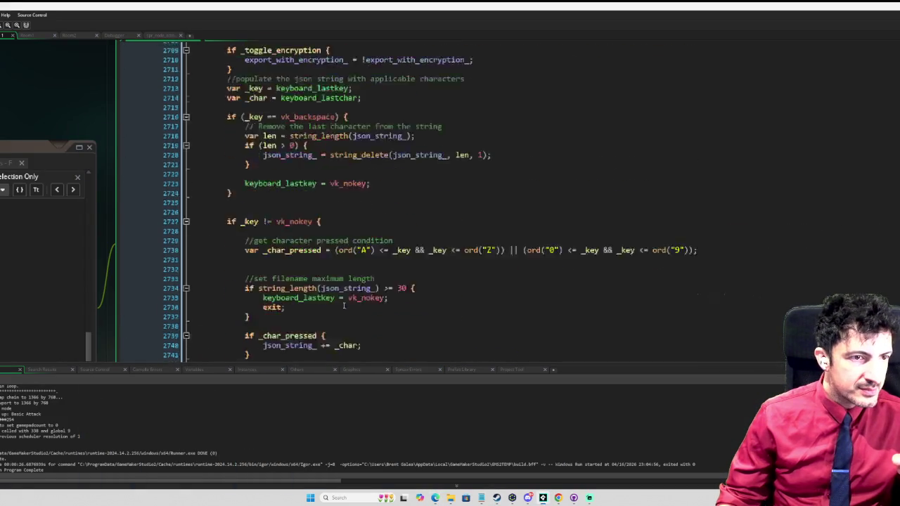
pyautogui.scroll(5, 345, 306)
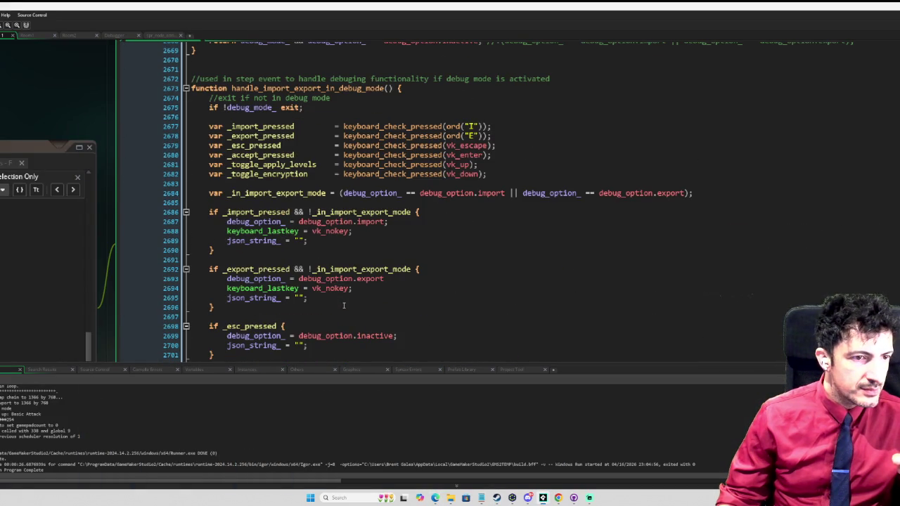
pyautogui.scroll(2, 344, 305)
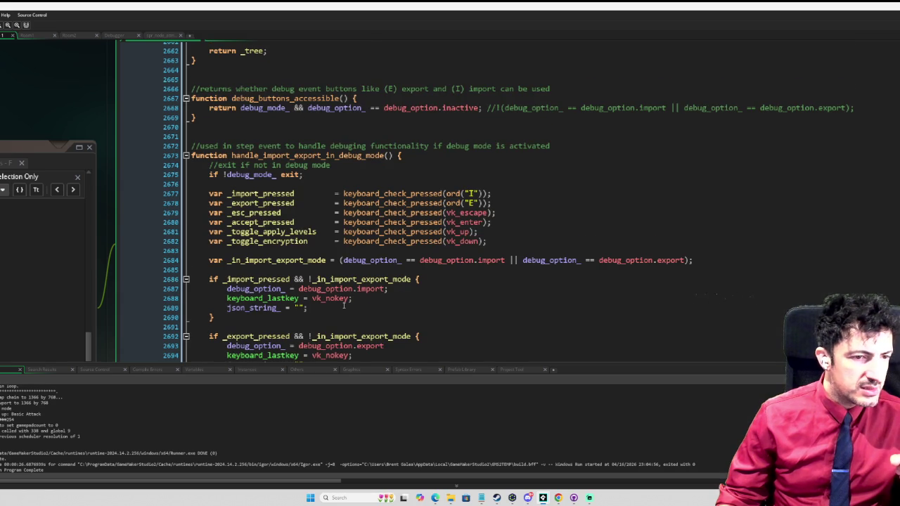
pyautogui.scroll(-2, 344, 305)
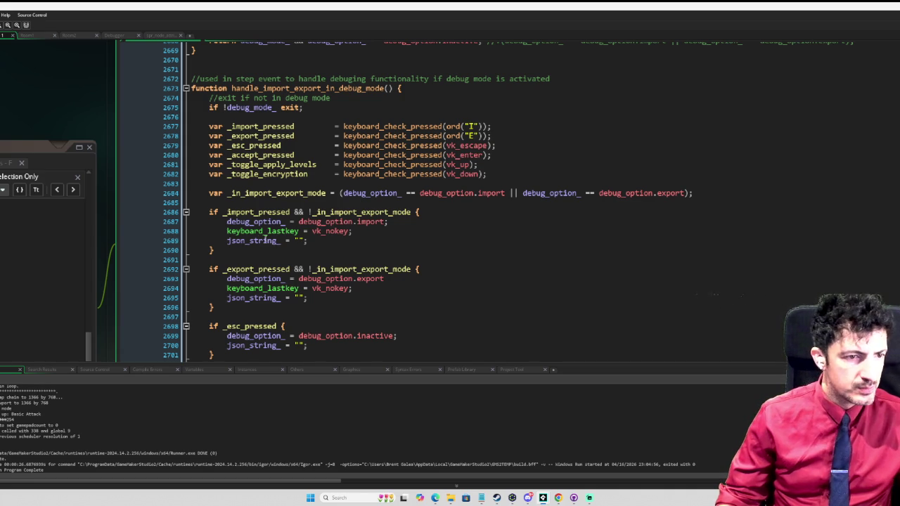
# Select json_string_ on line 2689, open and dismiss the search, then minimize to the desktop
pyautogui.click(264, 240)
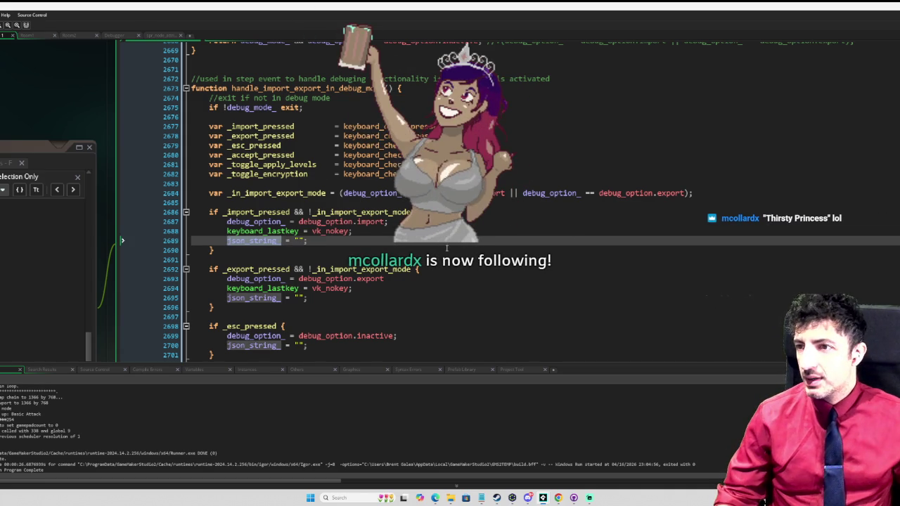
pyautogui.hotkey('ctrl', 'f')
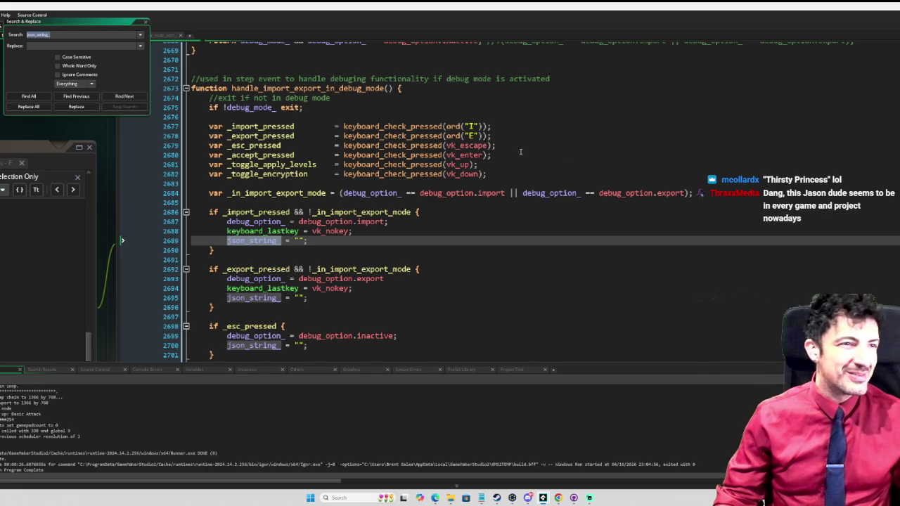
pyautogui.click(145, 22)
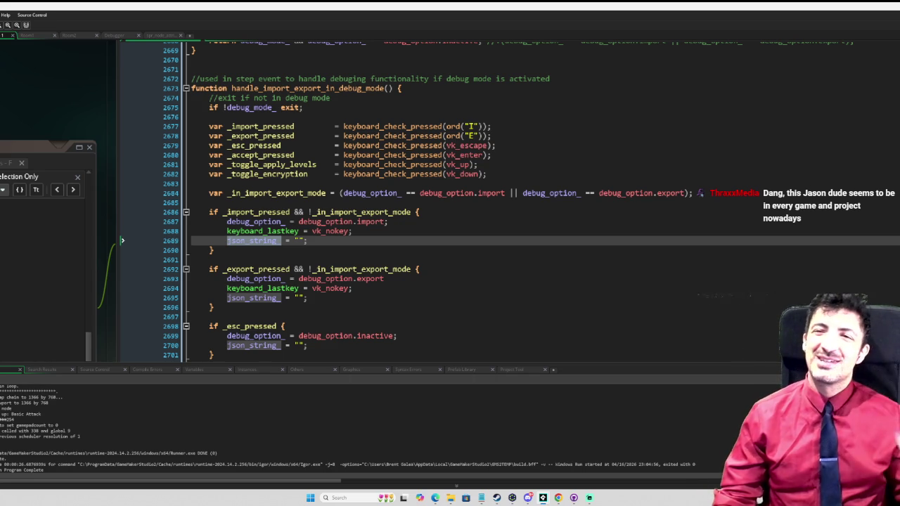
pyautogui.press('super+d')
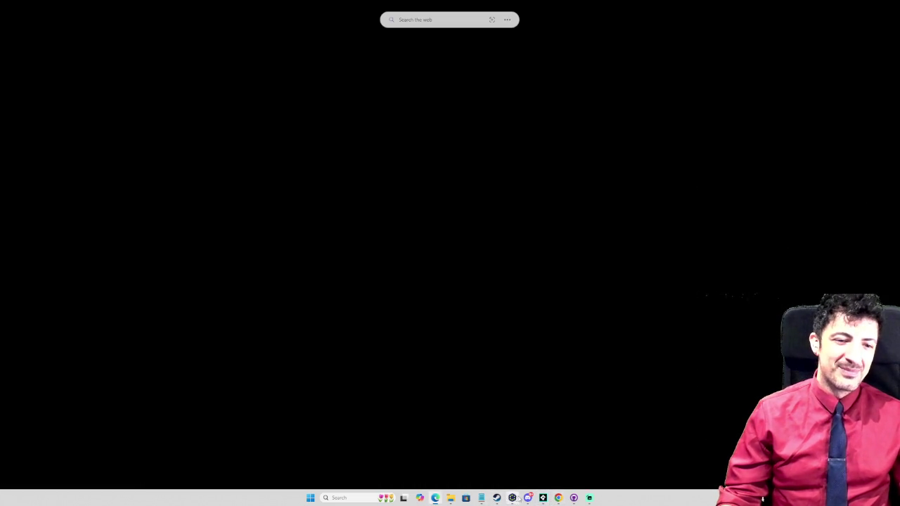
# Bring Steam forward, enlarge a Thirsty Princess screenshot, then close the full-size viewer
pyautogui.moveTo(497, 498)
pyautogui.click(524, 457)
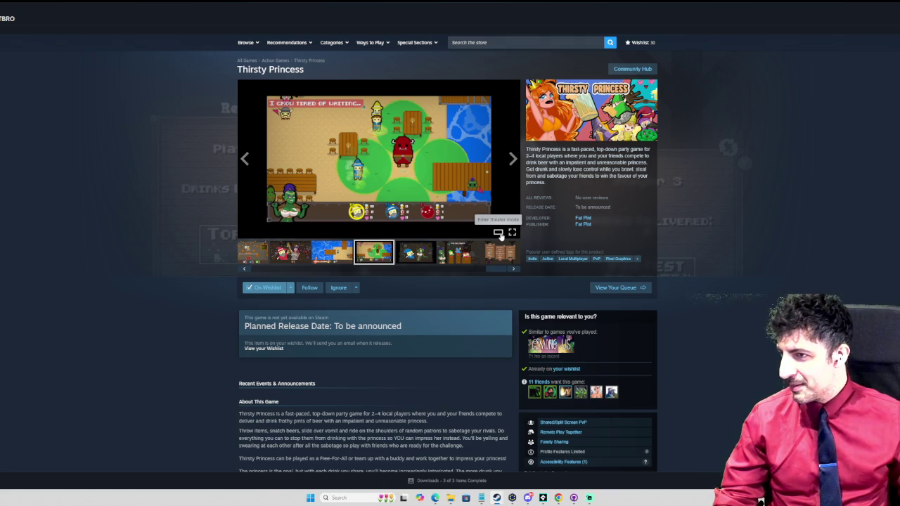
pyautogui.click(500, 235)
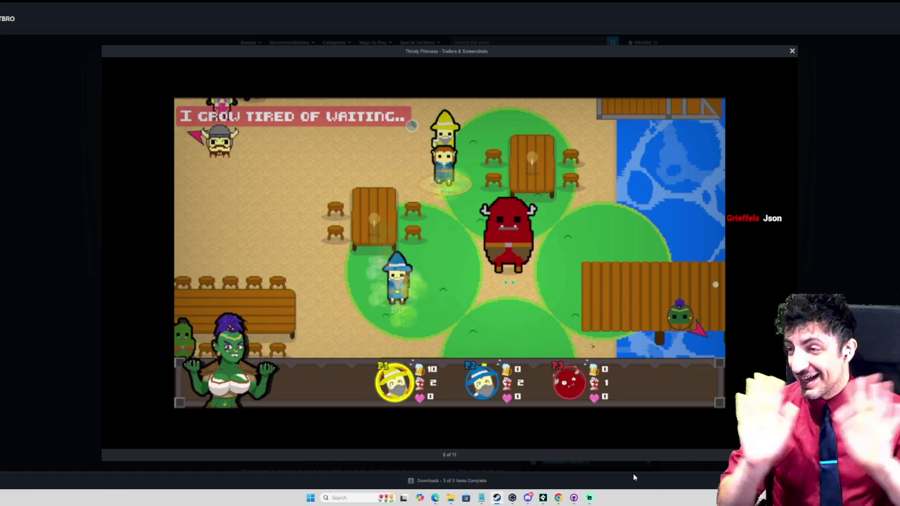
pyautogui.moveTo(747, 261)
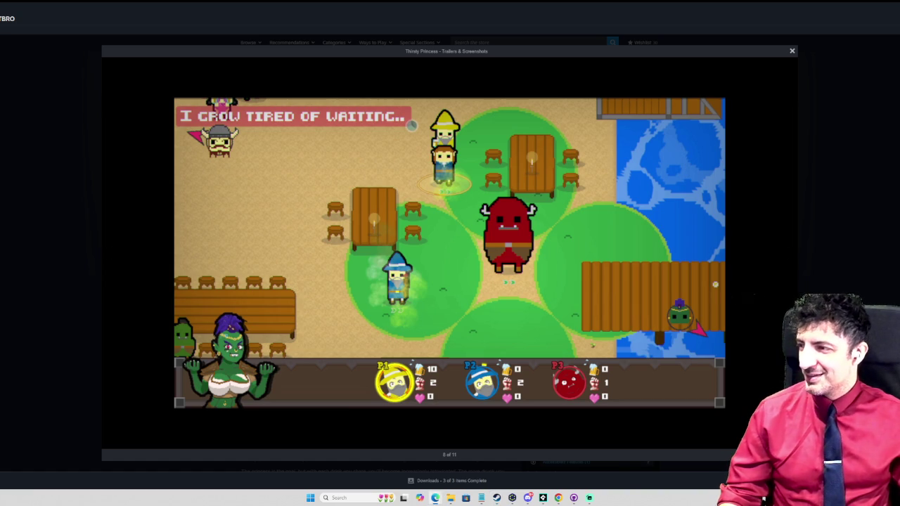
pyautogui.moveTo(754, 233)
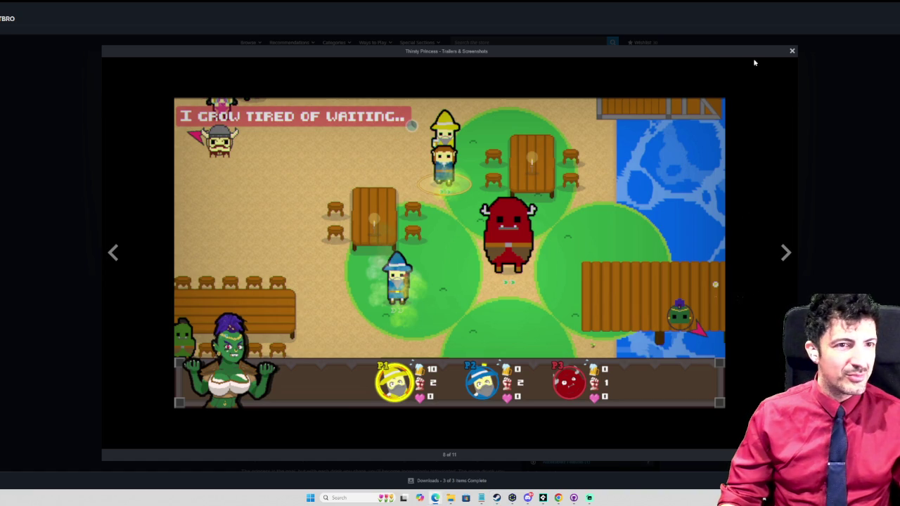
pyautogui.click(792, 50)
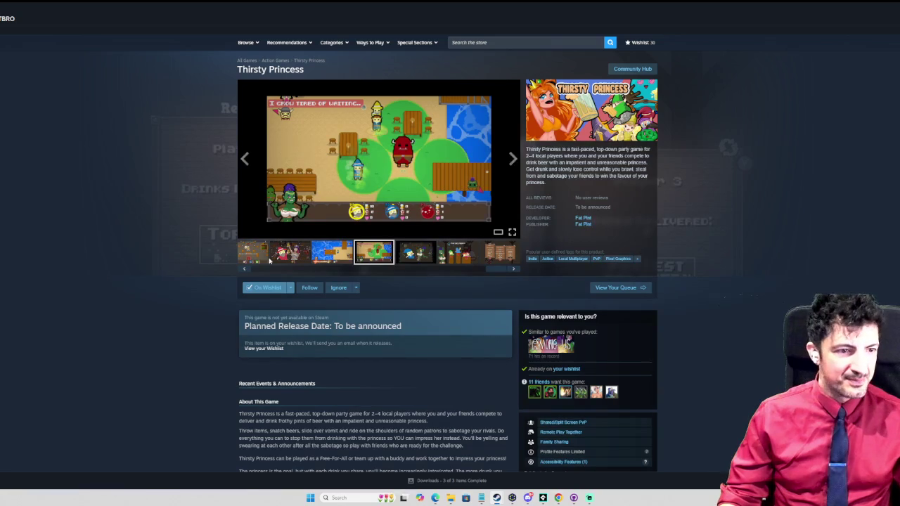
# Watch the Thirsty Princess trailer fullscreen, exit with Esc, then restore Steam to a smaller window
pyautogui.click(244, 268)
pyautogui.click(244, 268)
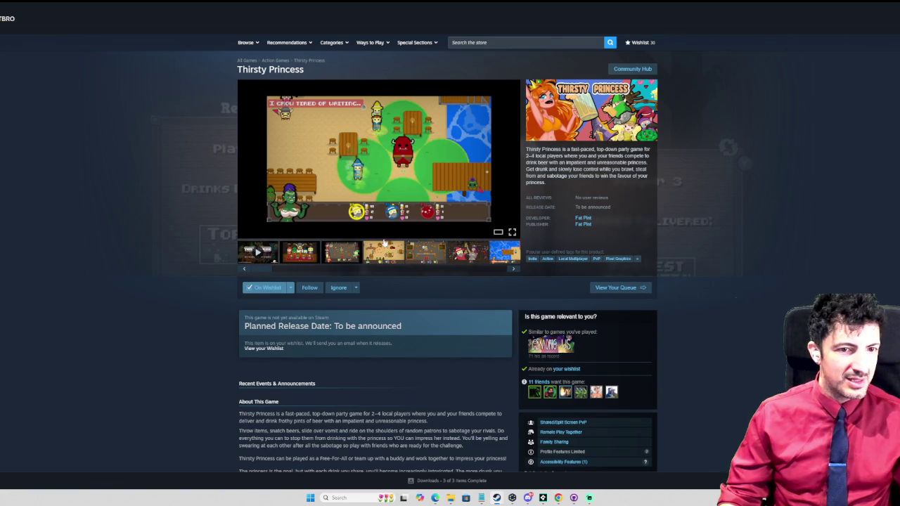
pyautogui.click(257, 253)
pyautogui.click(512, 231)
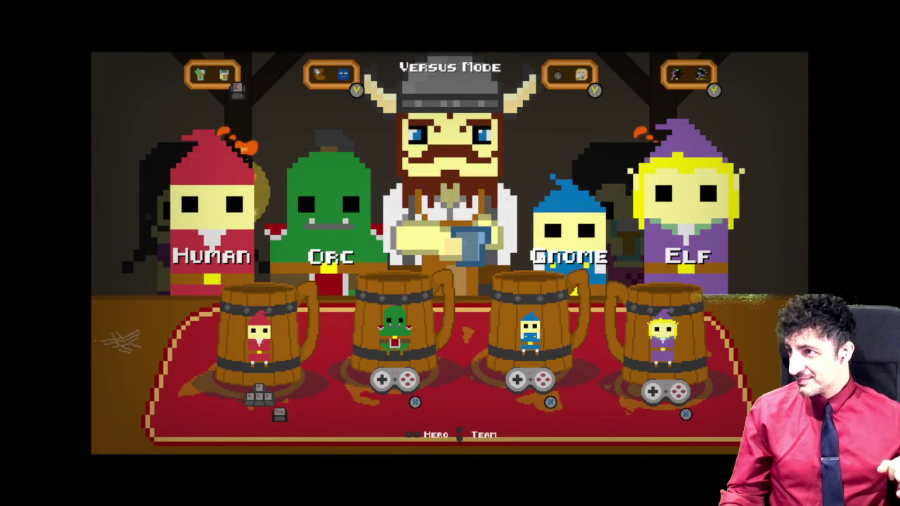
pyautogui.press('Escape')
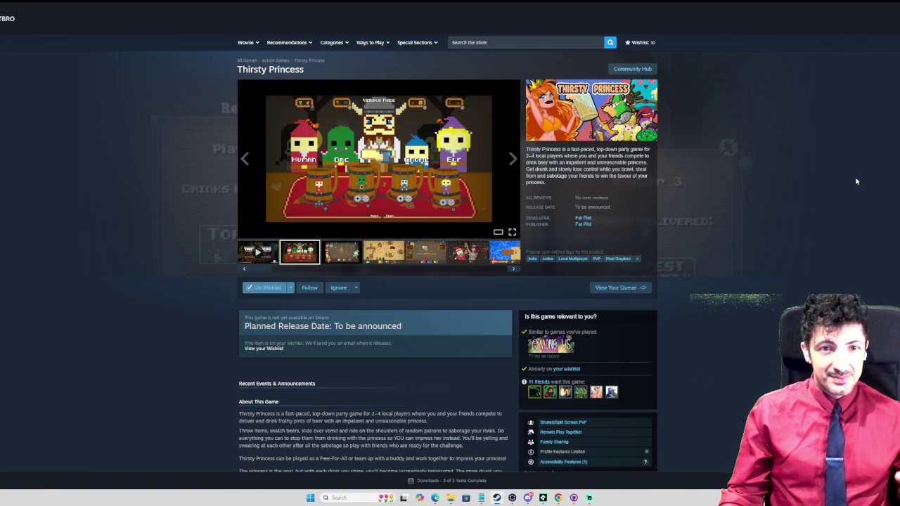
pyautogui.press('super+Down')
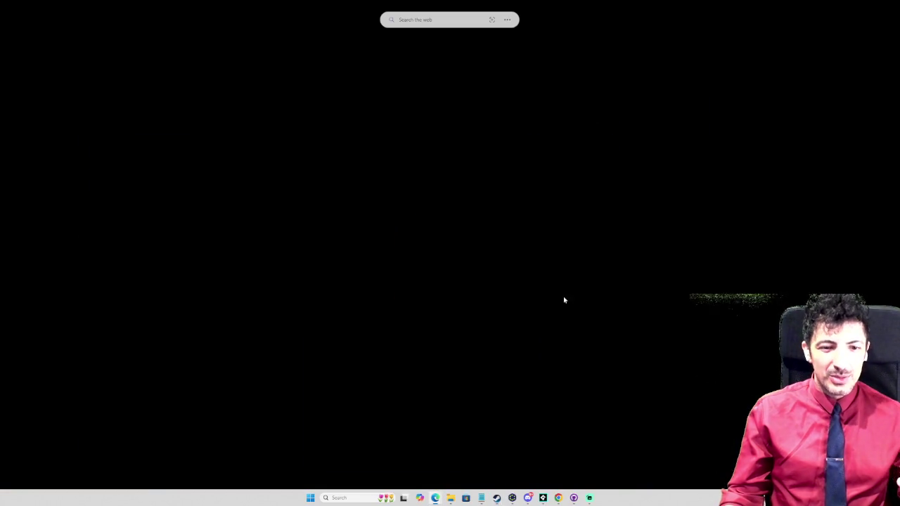
# Minimize Steam, bring GameMaker back, and open Search & Replace for json_string_ with Ctrl+Shift+F
pyautogui.click(589, 126)
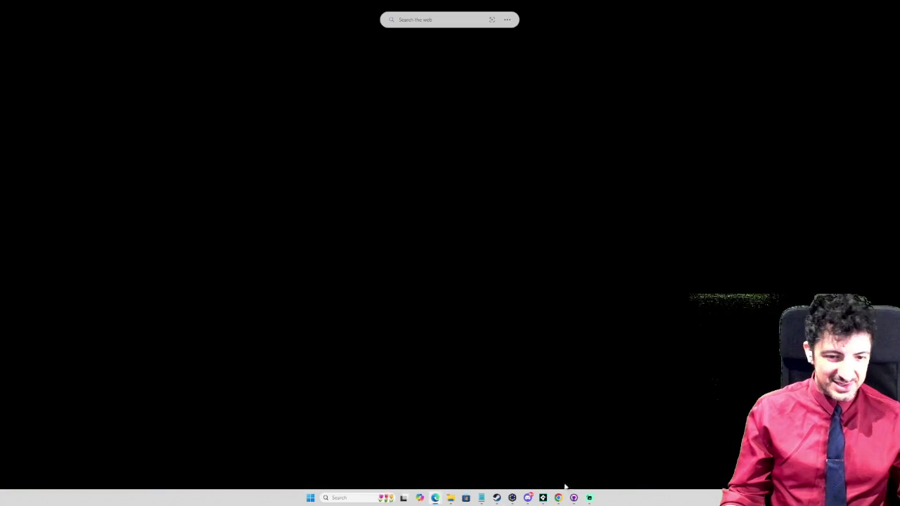
pyautogui.moveTo(542, 498)
pyautogui.click(599, 457)
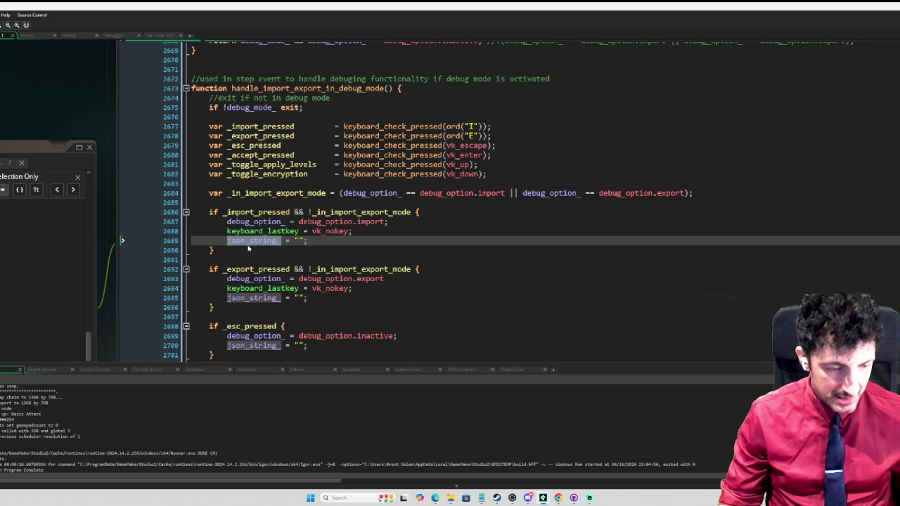
pyautogui.hotkey('ctrl', 'shift', 'f')
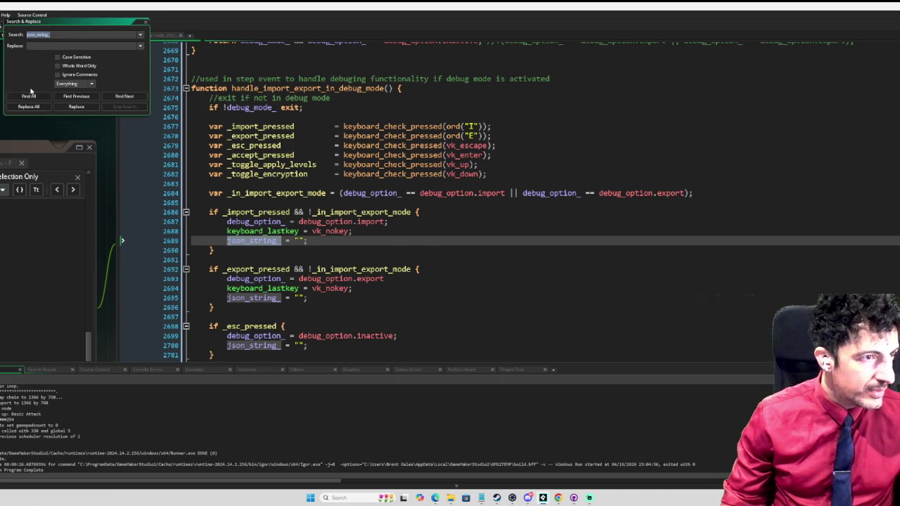
# Find all json_string_ uses and open its declaration at line 152 of obj_skill_tree's Create event
pyautogui.click(30, 95)
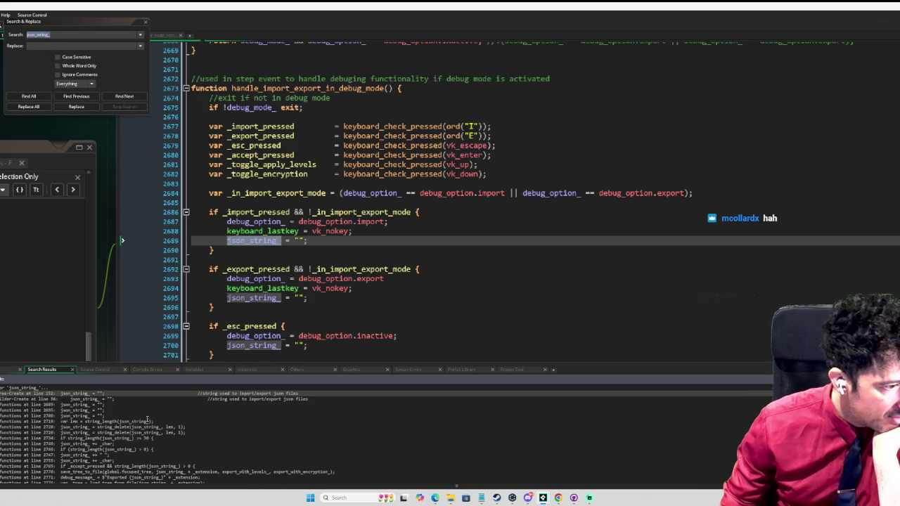
pyautogui.doubleClick(88, 394)
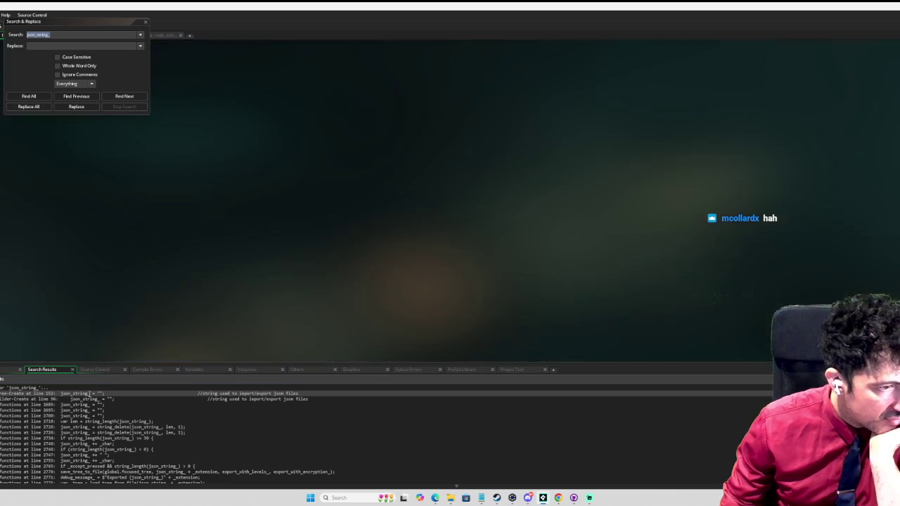
pyautogui.scroll(4, 299, 180)
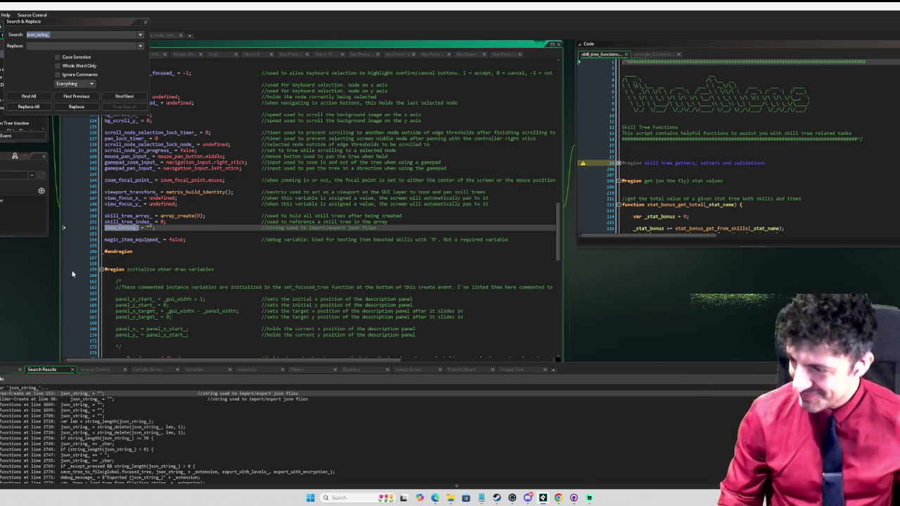
pyautogui.click(145, 21)
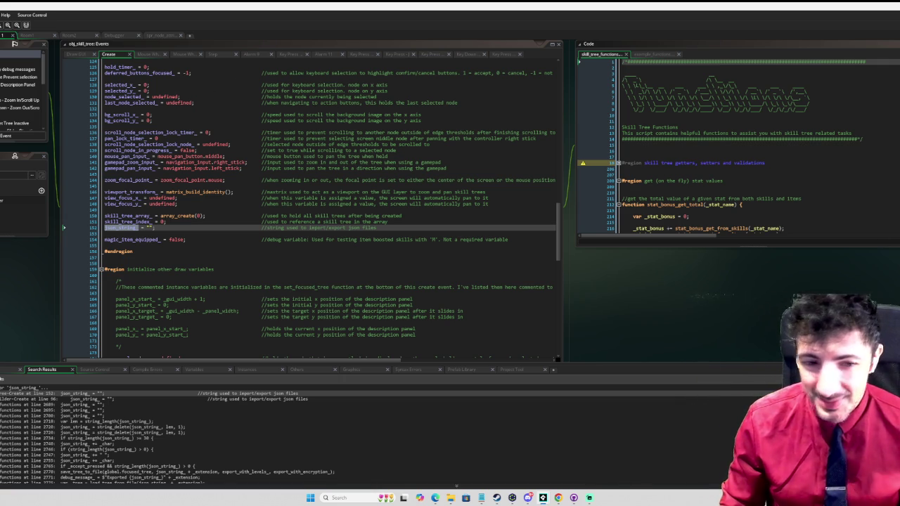
pyautogui.click(118, 444)
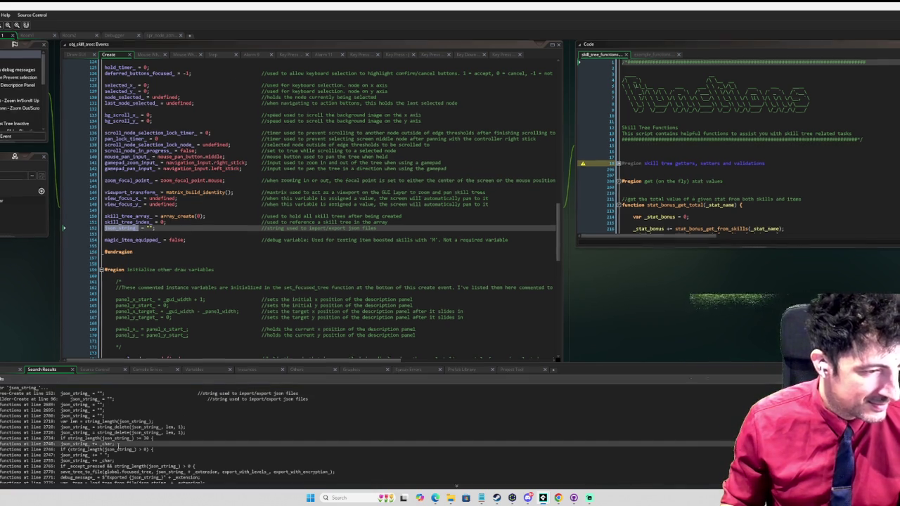
# Open the json_string += _char code at line 2740 and inspect the escape-key block
pyautogui.doubleClick(118, 444)
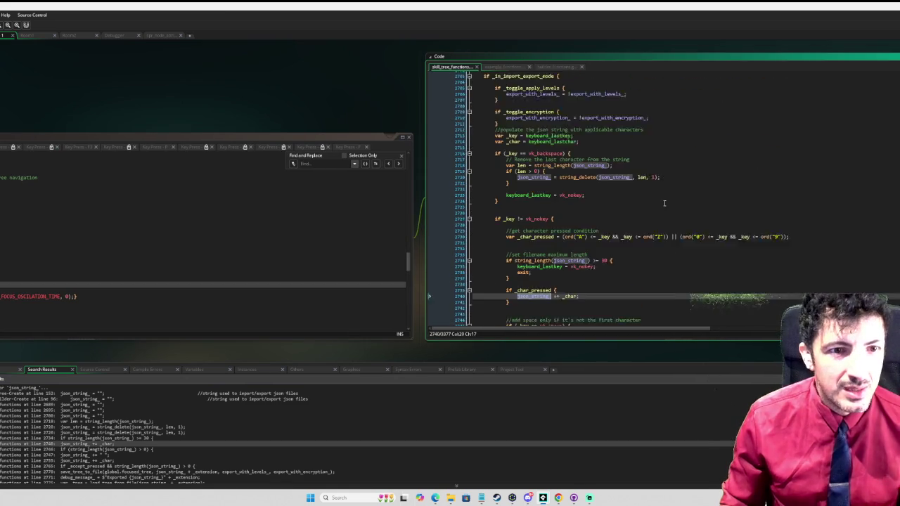
pyautogui.scroll(10, 664, 203)
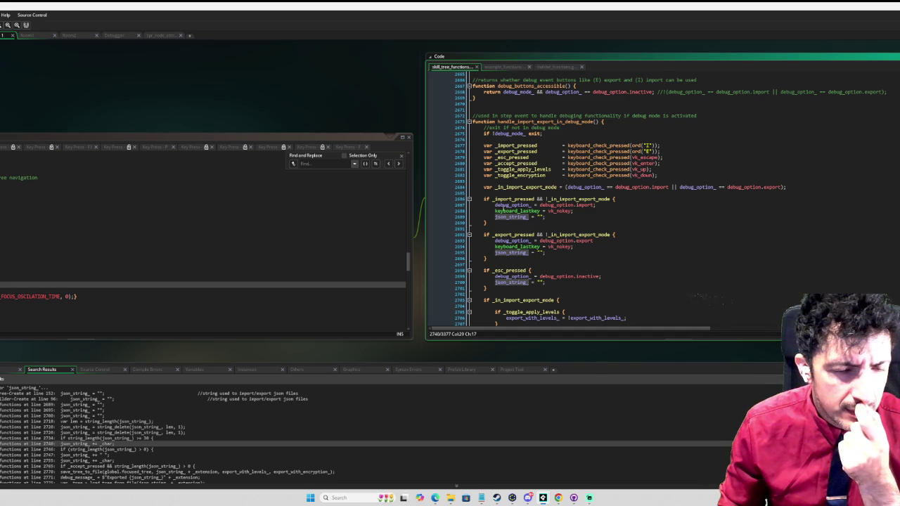
pyautogui.scroll(-1, 525, 211)
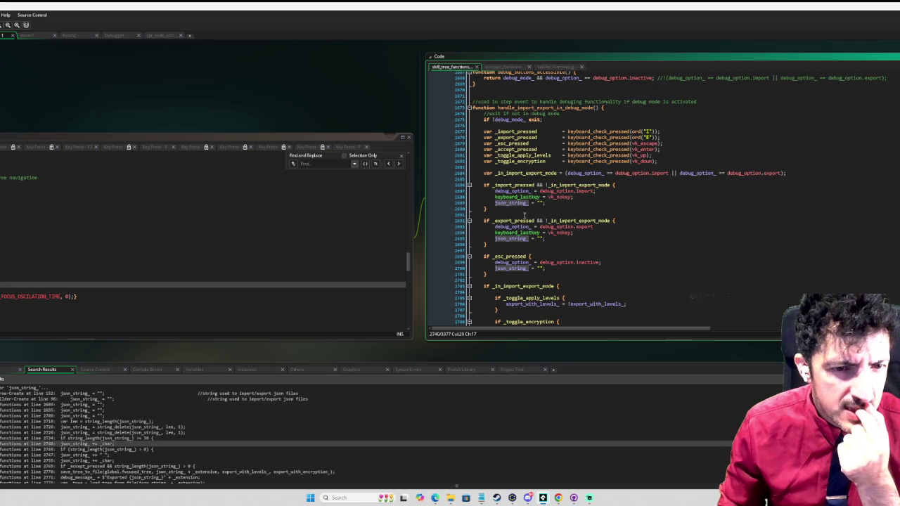
pyautogui.scroll(-3, 524, 216)
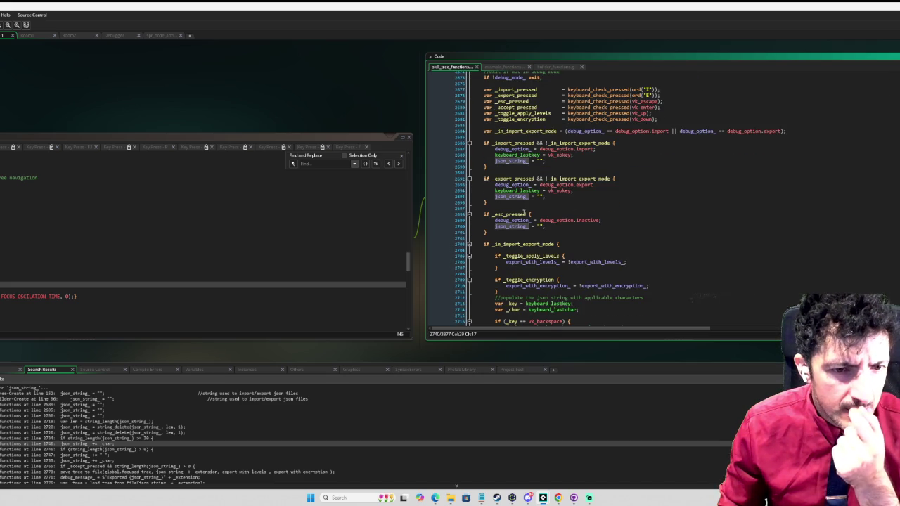
pyautogui.click(524, 209)
# Delete the stray blank line near the end of handle_import_export_in_debug_mode
pyautogui.scroll(-2, 540, 204)
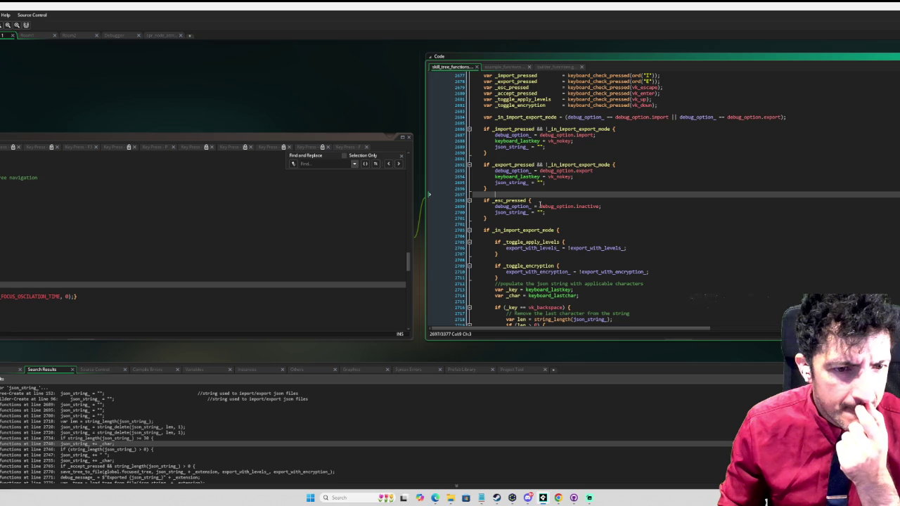
pyautogui.scroll(2, 540, 204)
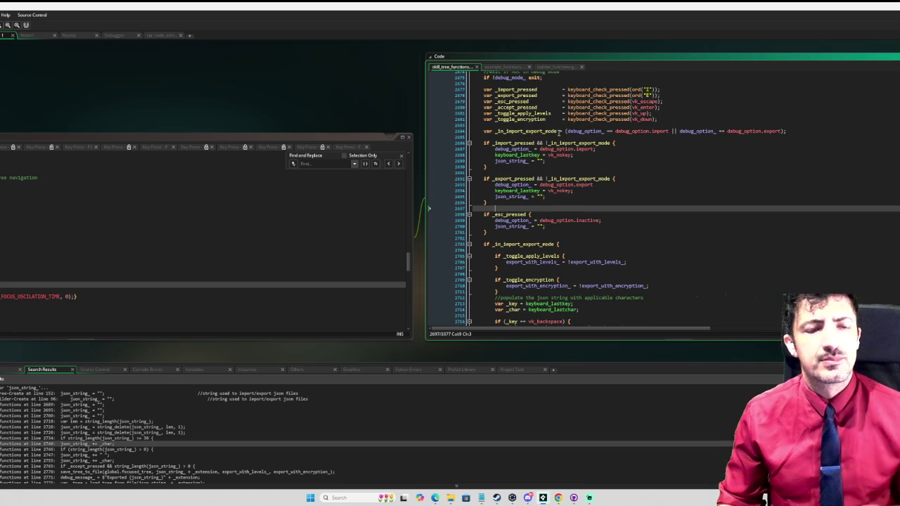
pyautogui.scroll(2, 562, 169)
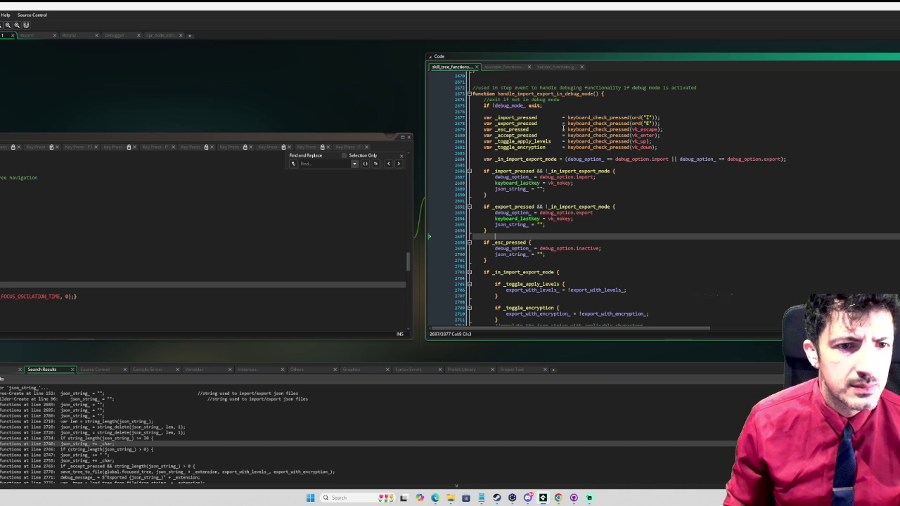
pyautogui.scroll(-15, 589, 177)
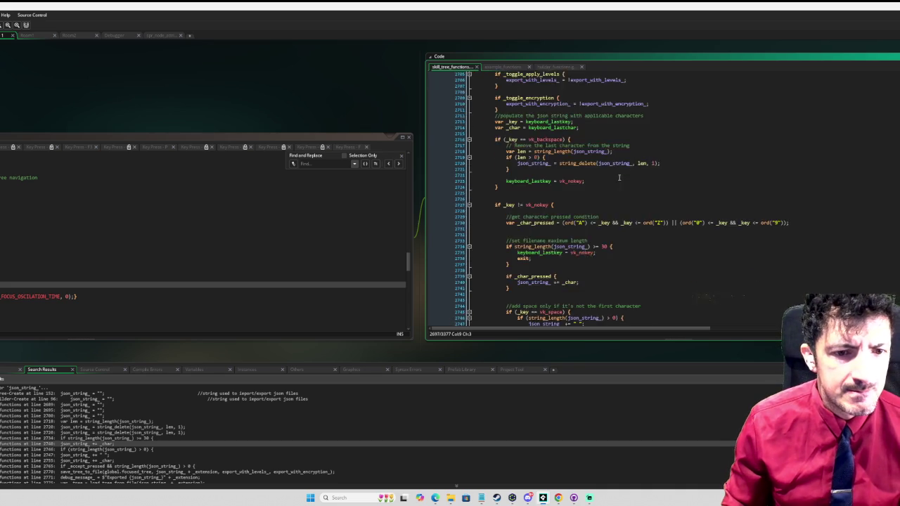
pyautogui.scroll(-4, 611, 171)
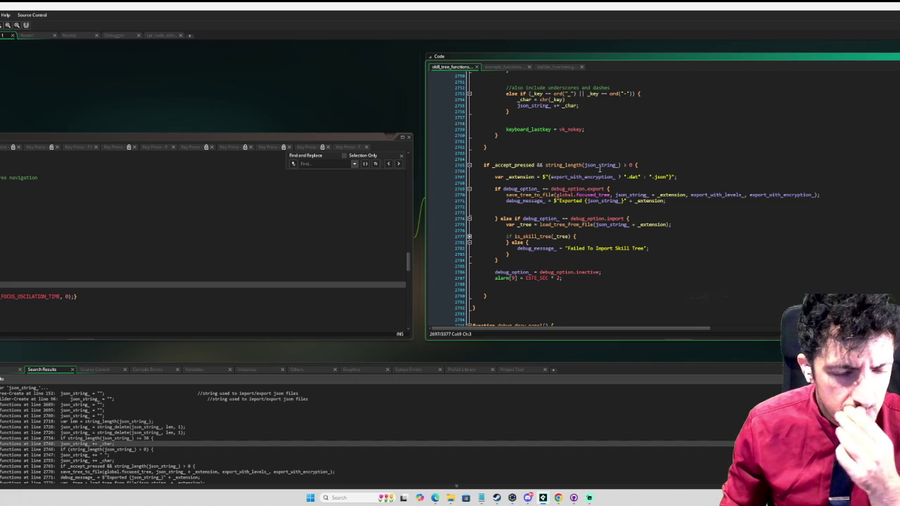
pyautogui.click(486, 287)
pyautogui.press('BackSpace')
pyautogui.scroll(4, 620, 191)
pyautogui.scroll(12, 620, 191)
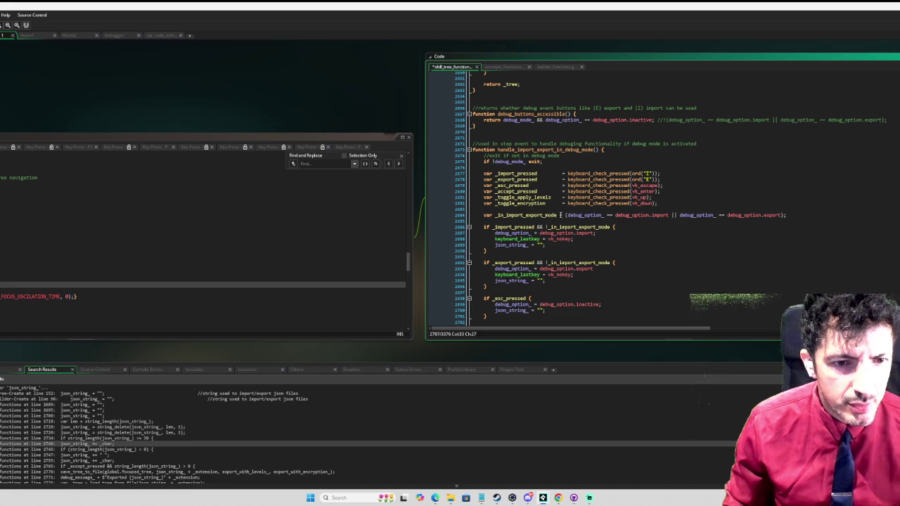
# Rename _in_import_export_mode to _sub_menu_opened, defined as debug_option_ != debug_option.inactive
pyautogui.moveTo(558, 215); pyautogui.dragTo(498, 217)
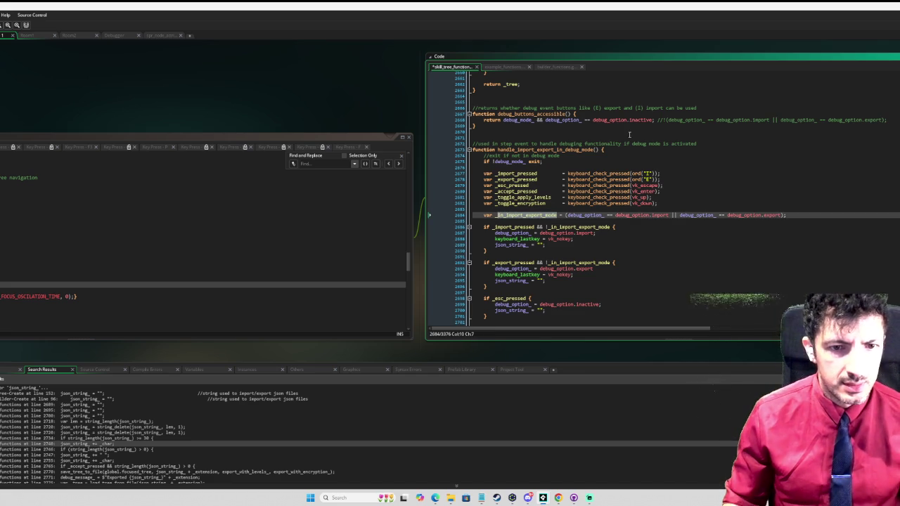
pyautogui.write('sub')
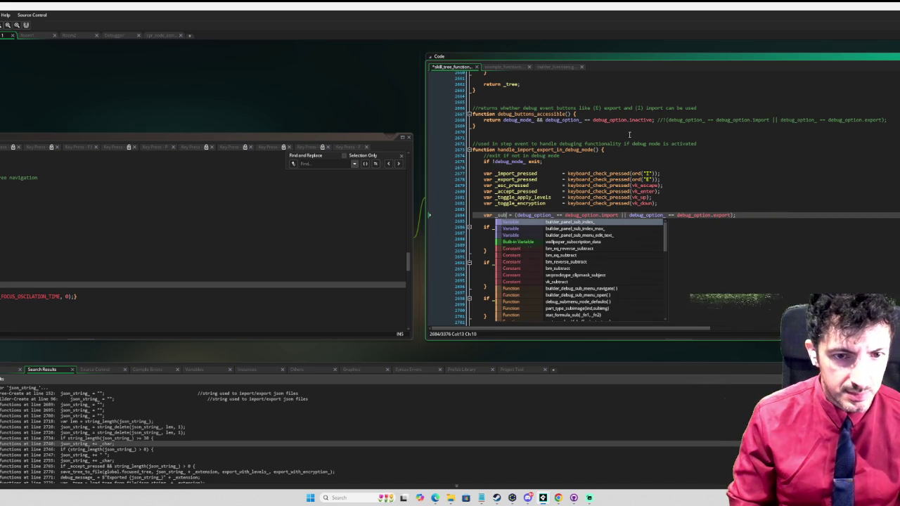
pyautogui.write('_menu_op')
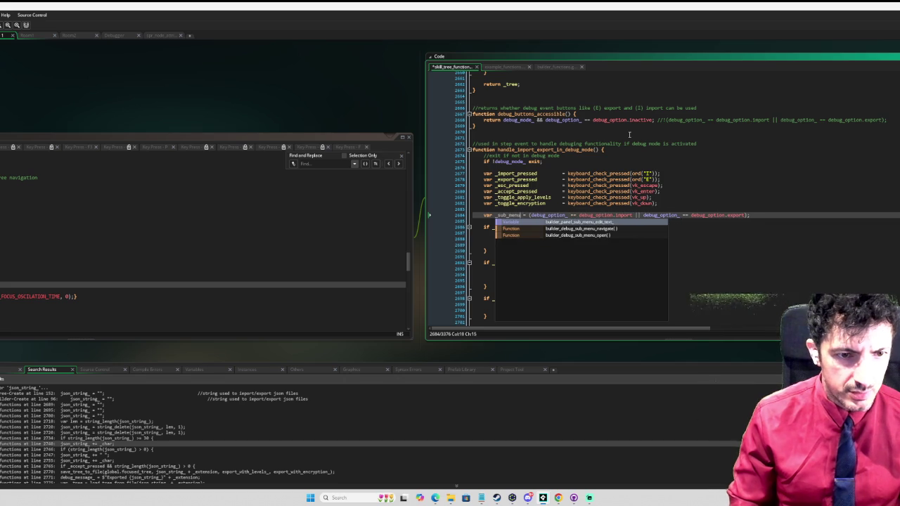
pyautogui.write('ened')
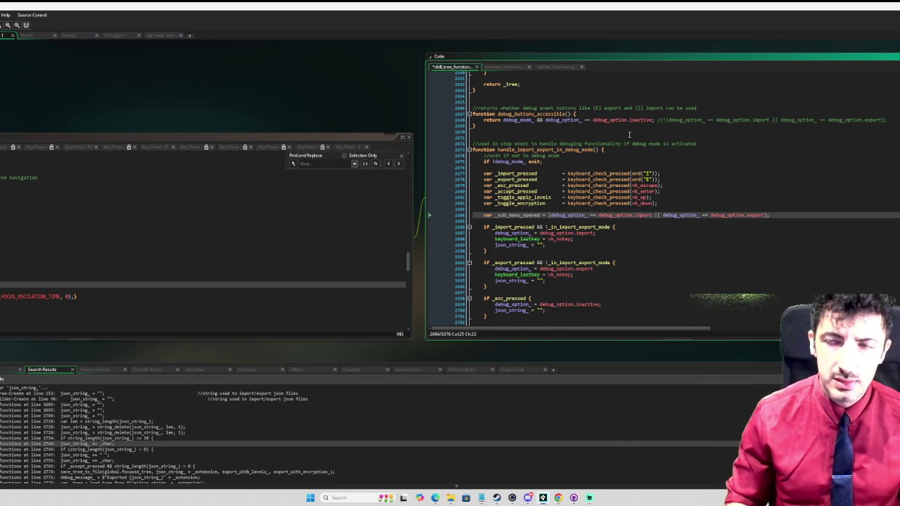
pyautogui.click(592, 216)
pyautogui.write('!')
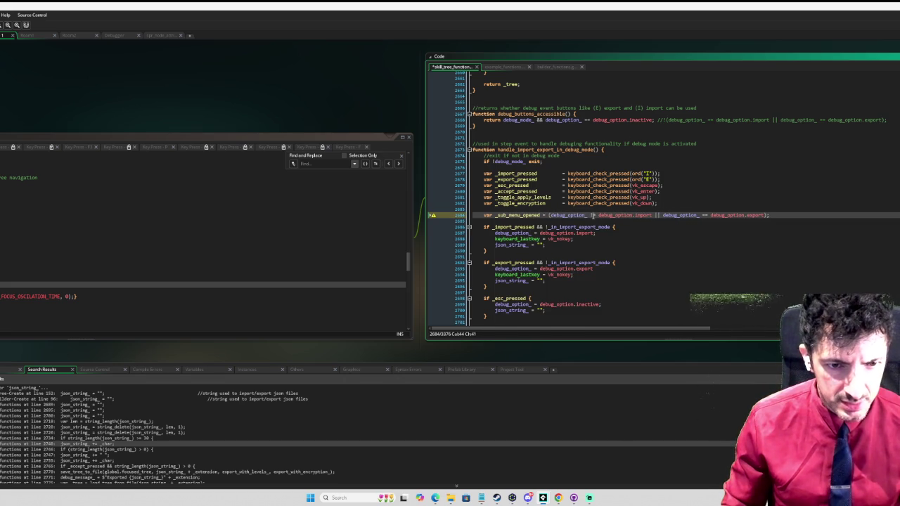
pyautogui.doubleClick(638, 215)
pyautogui.write('inactiv')
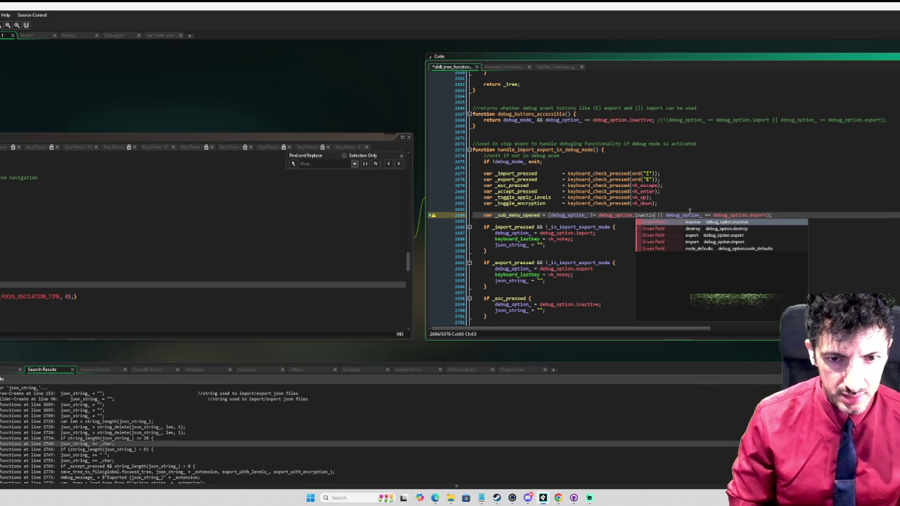
pyautogui.press('Return')
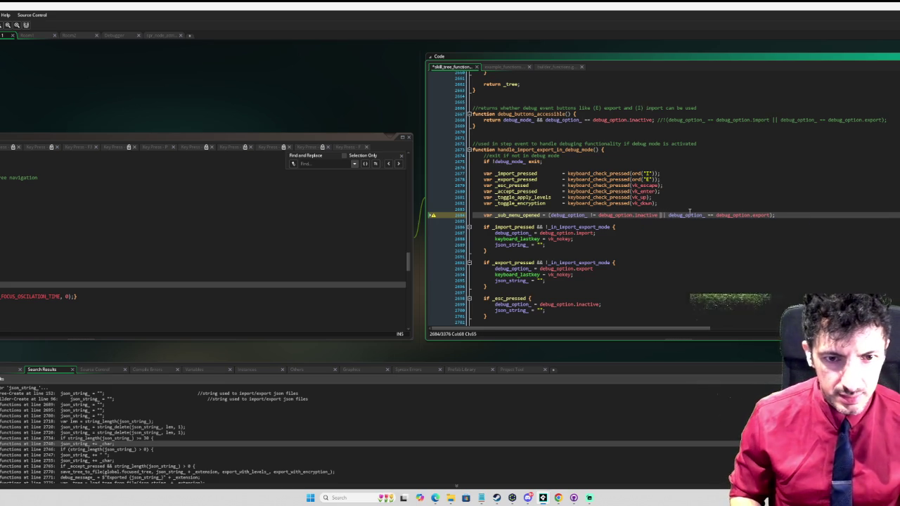
pyautogui.hotkey('shift', 'Right')
pyautogui.hotkey('shift', 'Right')
pyautogui.hotkey('shift', 'Right')
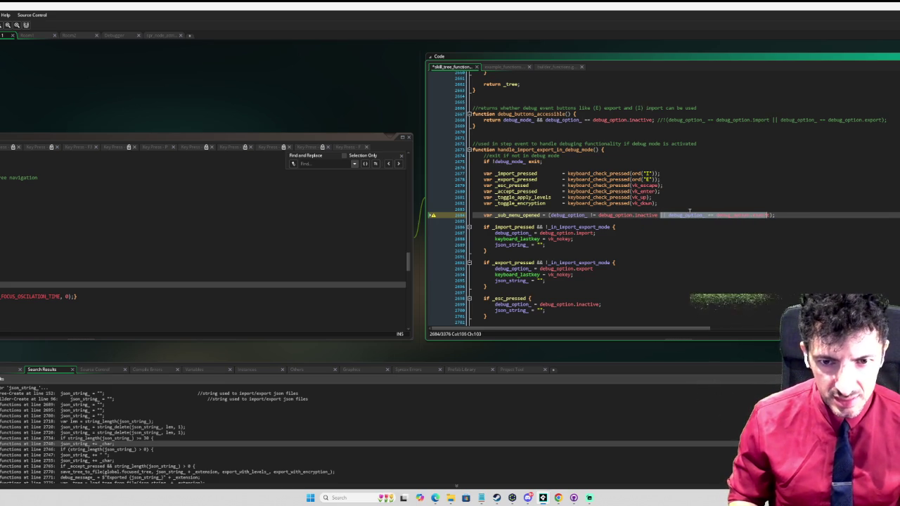
pyautogui.press('Delete')
pyautogui.press('BackSpace')
pyautogui.click(721, 175)
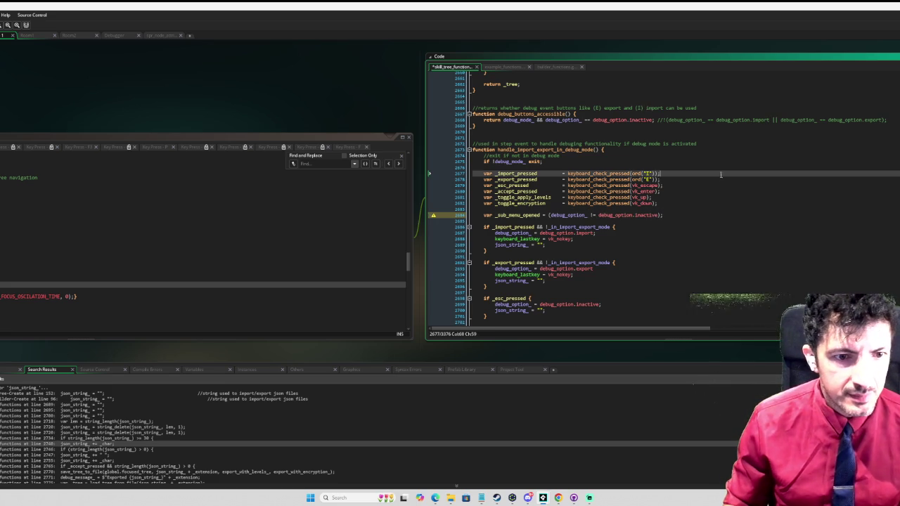
# Use _sub_menu_opened in the toggle block on line 2701, then select its declaration line
pyautogui.click(539, 215)
pyautogui.scroll(-5, 596, 209)
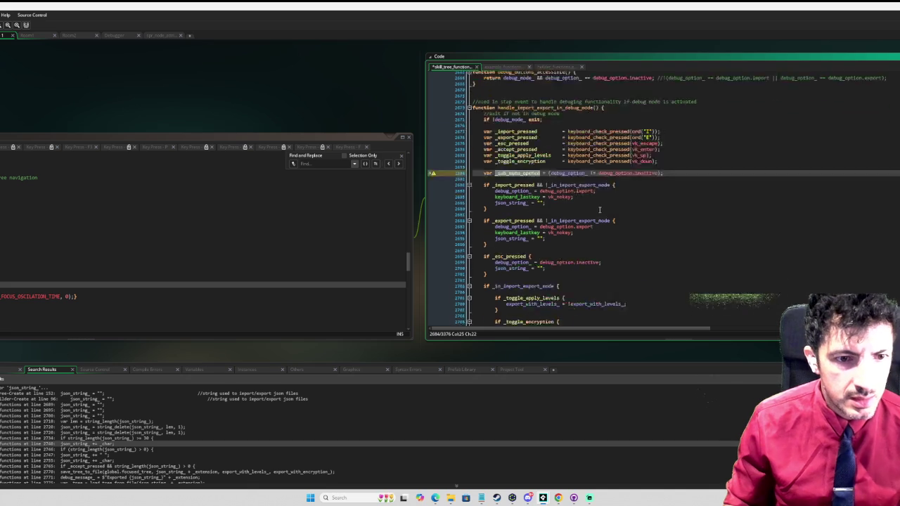
pyautogui.hotkey('ctrl', 'c')
pyautogui.doubleClick(534, 230)
pyautogui.hotkey('ctrl', 'v')
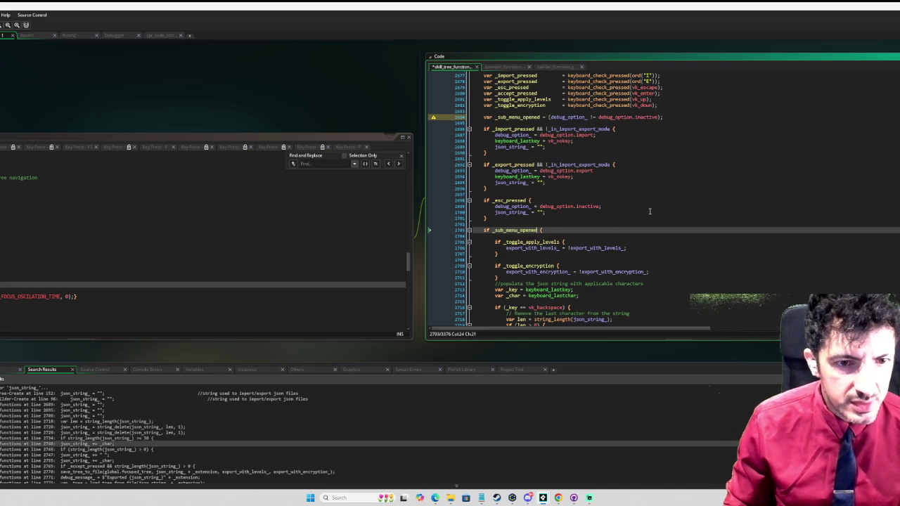
pyautogui.scroll(3, 647, 207)
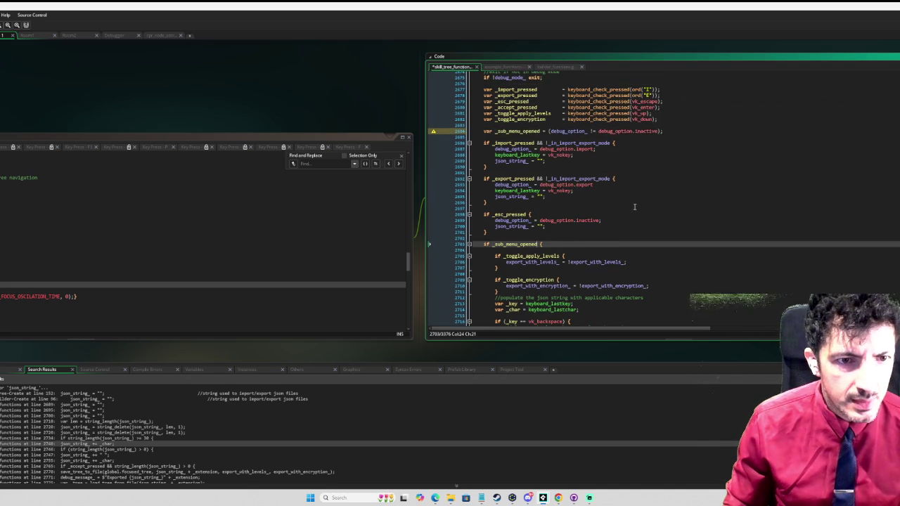
pyautogui.scroll(1, 655, 206)
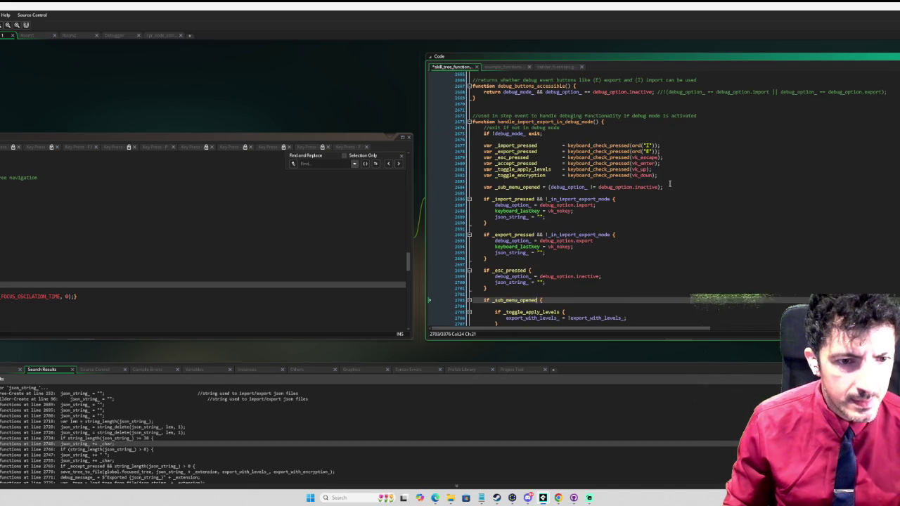
pyautogui.moveTo(674, 187); pyautogui.dragTo(484, 189)
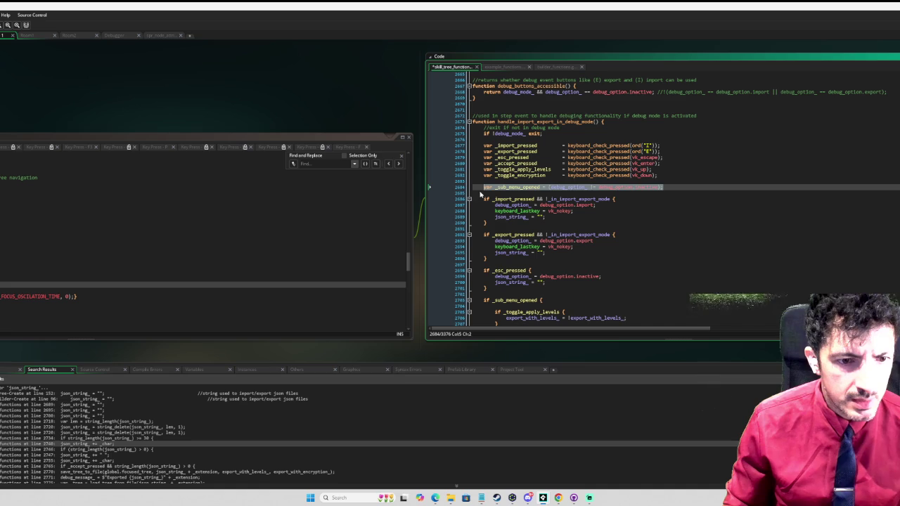
# Move the _sub_menu_opened declaration to just above the escape check
pyautogui.press('Delete')
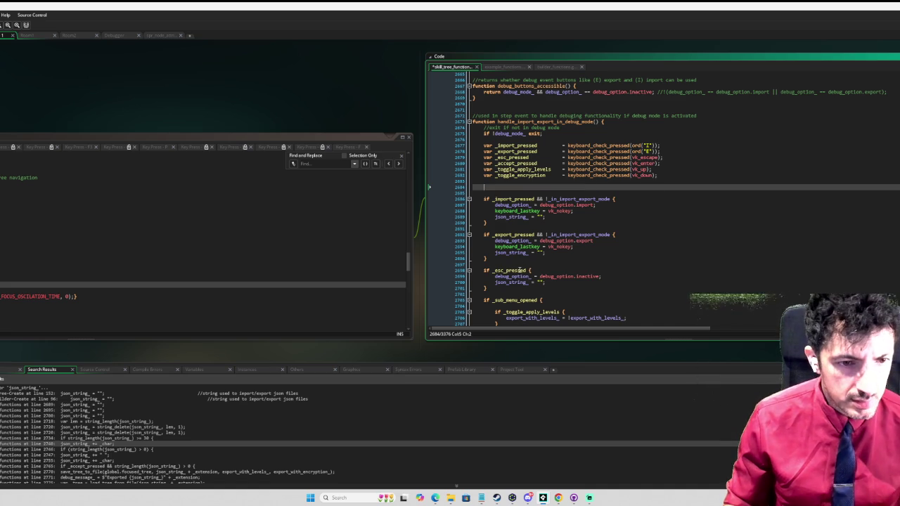
pyautogui.click(510, 262)
pyautogui.press('Return')
pyautogui.press('Return')
pyautogui.press('Up')
pyautogui.hotkey('ctrl', 'v')
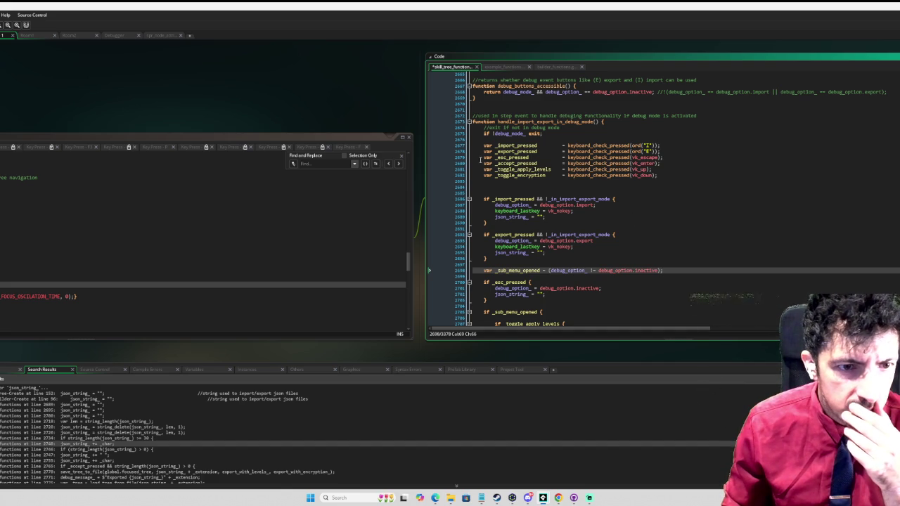
# Move the escape, accept and toggle declarations below the export block and remove leftover blank lines
pyautogui.moveTo(481, 158); pyautogui.dragTo(677, 175)
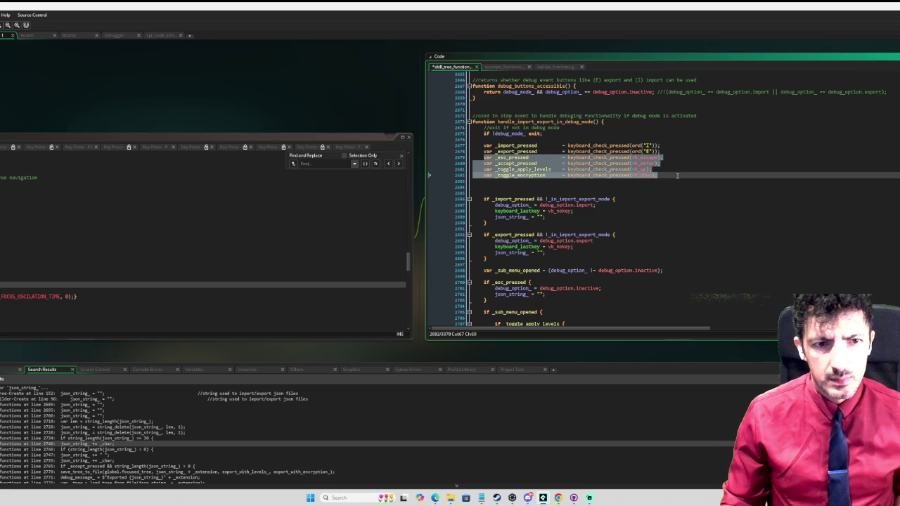
pyautogui.press('Delete')
pyautogui.click(535, 244)
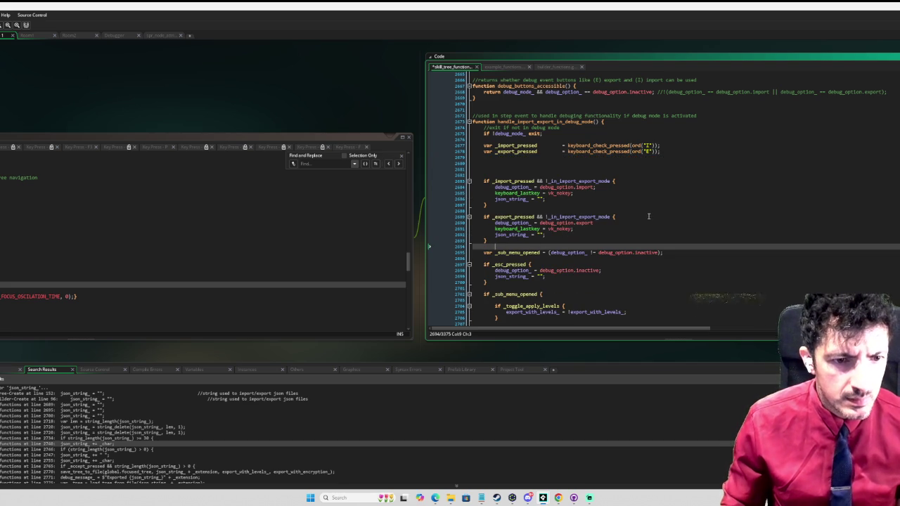
pyautogui.hotkey('ctrl', 'v')
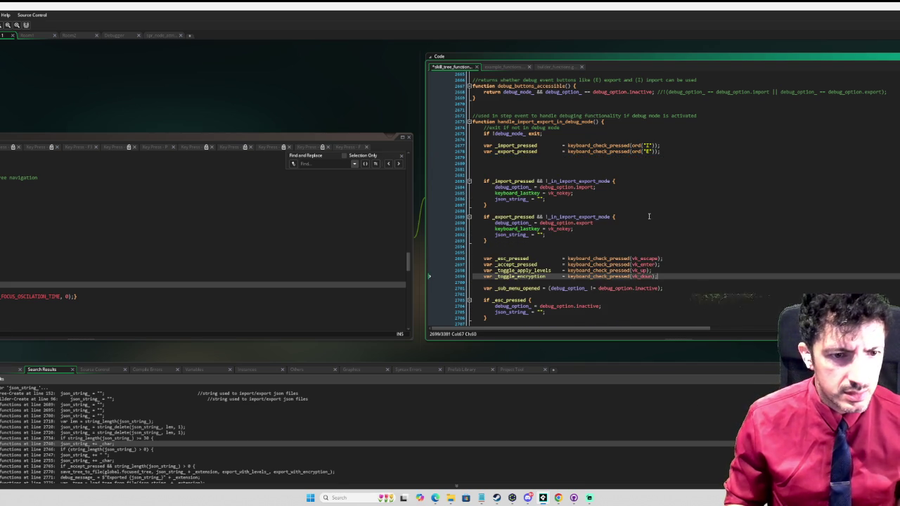
pyautogui.click(555, 169)
pyautogui.press('BackSpace')
pyautogui.press('BackSpace')
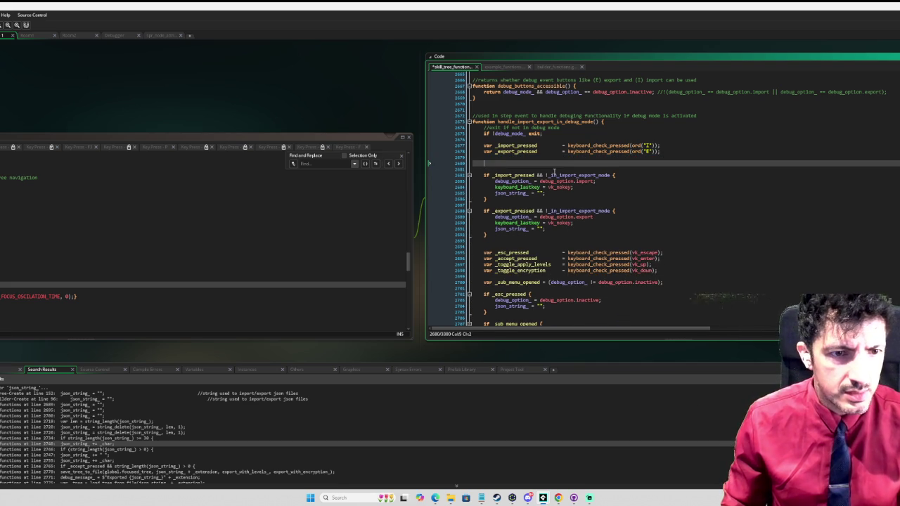
pyautogui.press('BackSpace')
pyautogui.press('BackSpace')
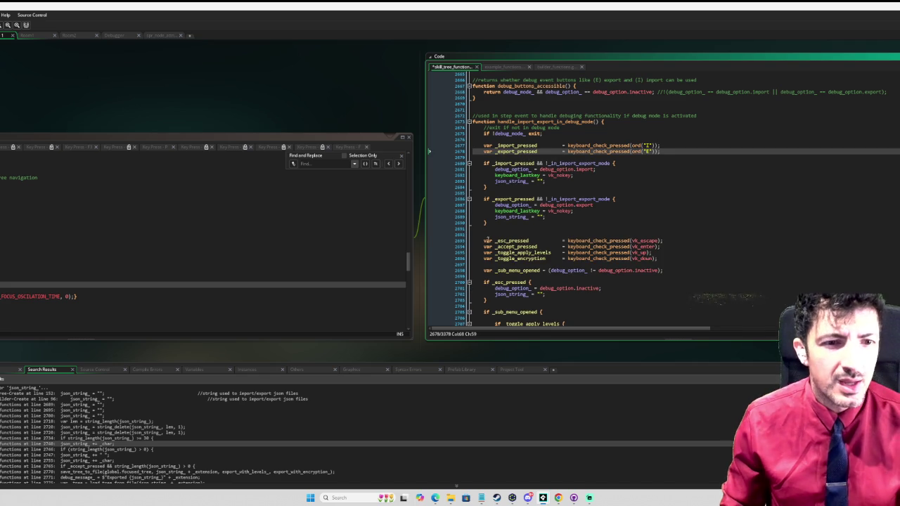
pyautogui.click(483, 235)
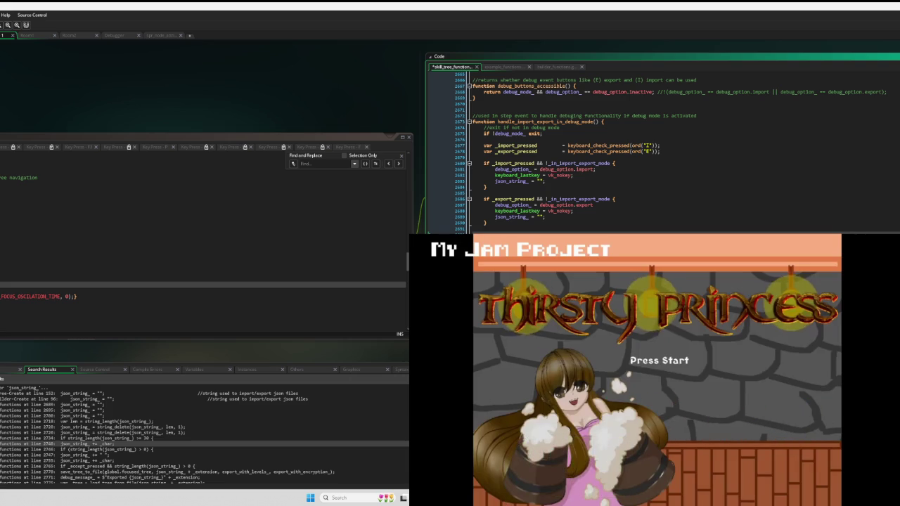
# Press Enter to start the game and dismiss the Princess dialogue
pyautogui.press('Return')
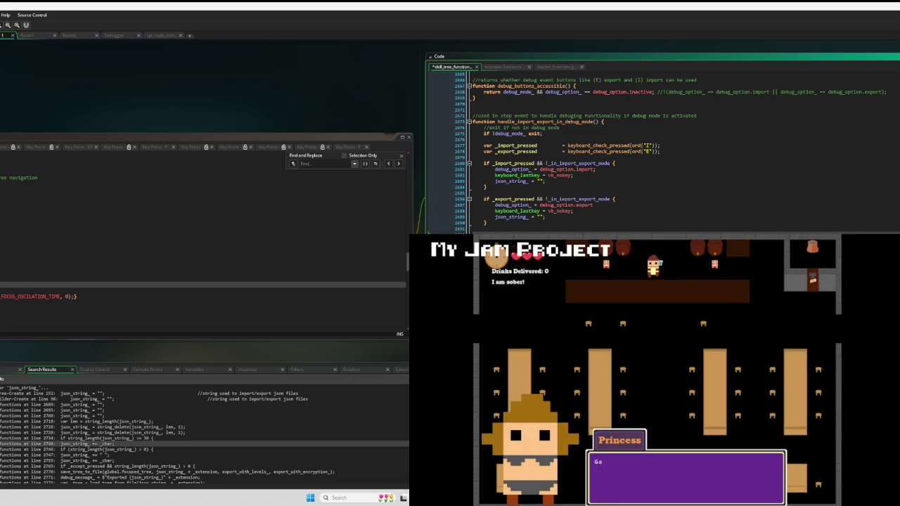
pyautogui.press('Return')
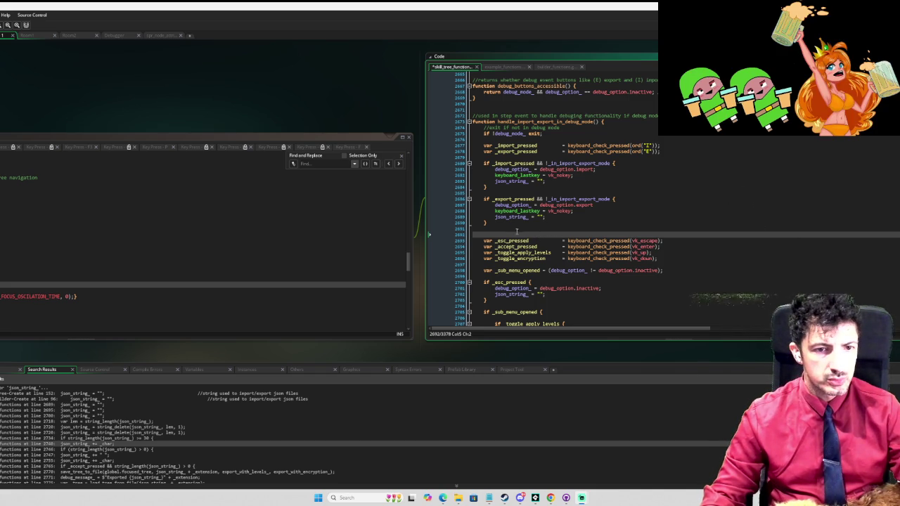
pyautogui.scroll(-5, 517, 231)
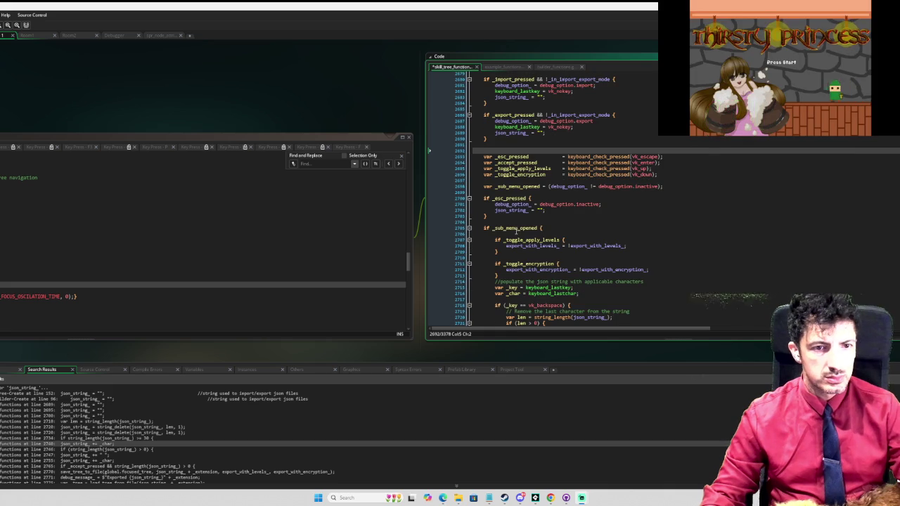
pyautogui.scroll(-8, 517, 231)
pyautogui.scroll(-8, 514, 231)
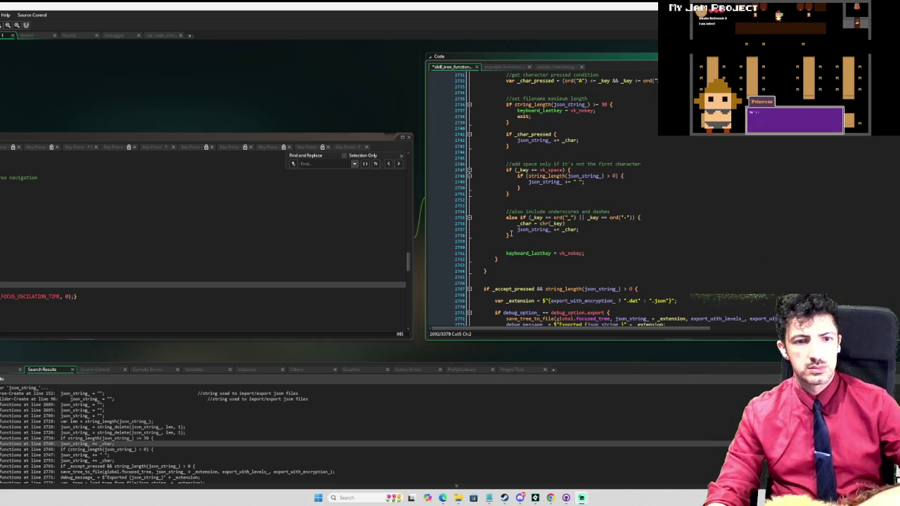
pyautogui.scroll(-4, 512, 245)
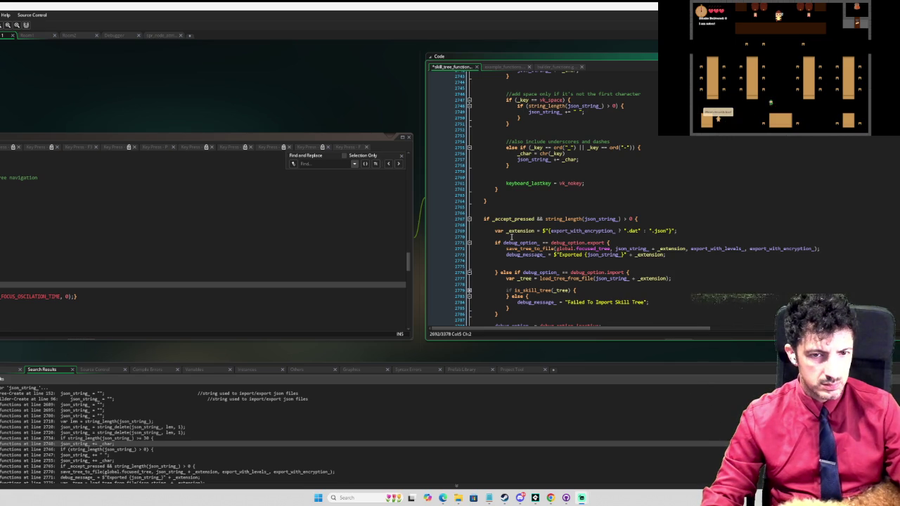
pyautogui.scroll(-1, 511, 237)
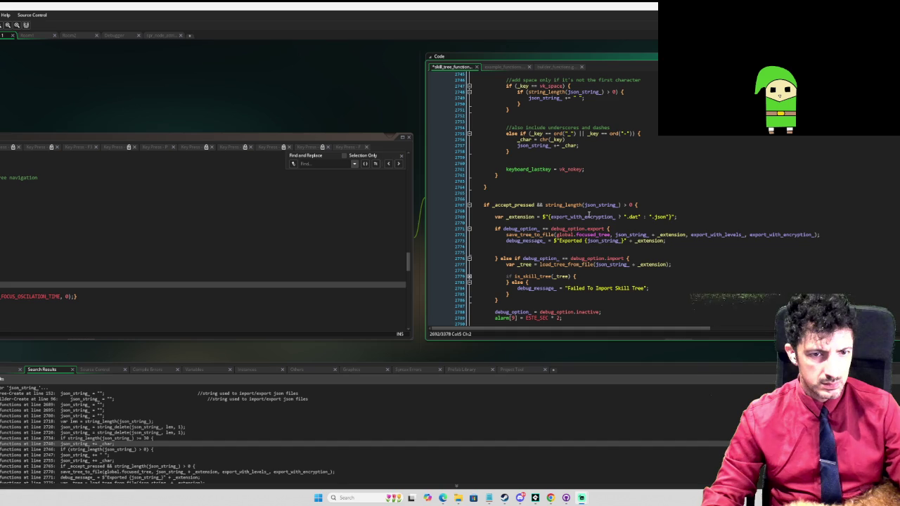
pyautogui.scroll(-2, 592, 213)
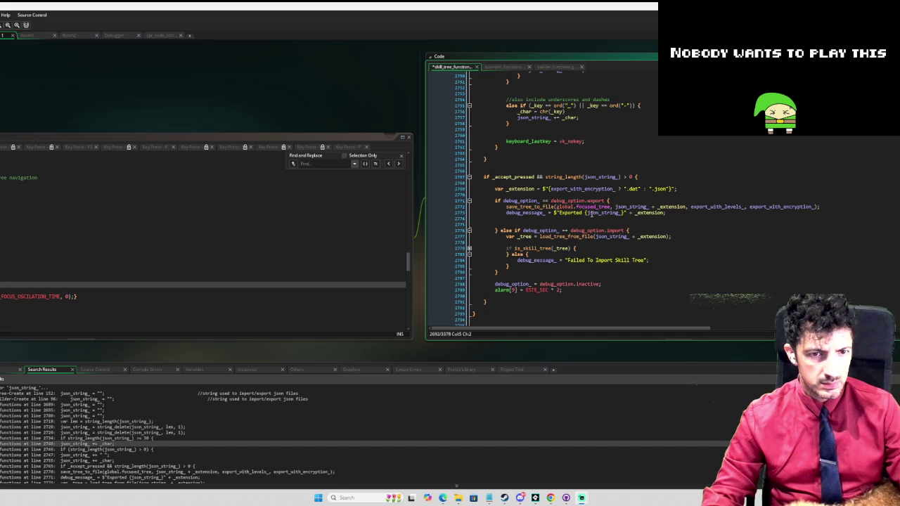
pyautogui.scroll(4, 592, 213)
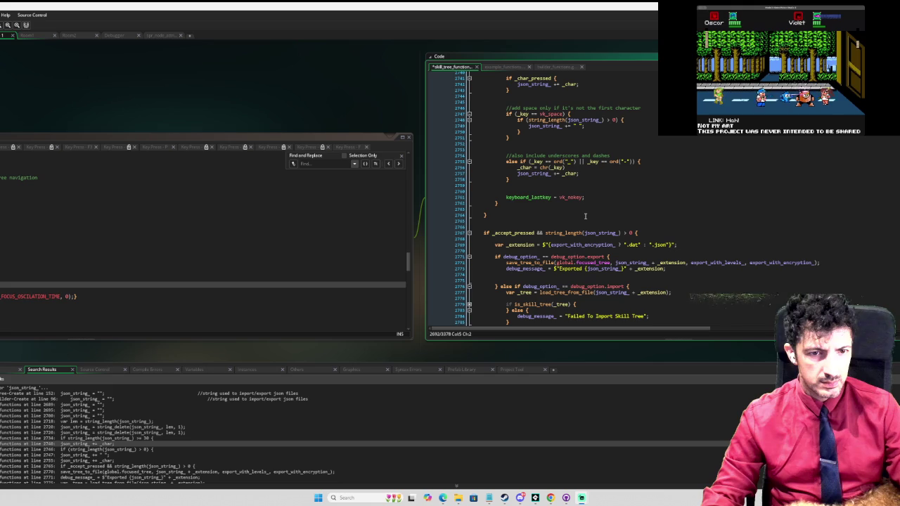
pyautogui.scroll(14, 574, 217)
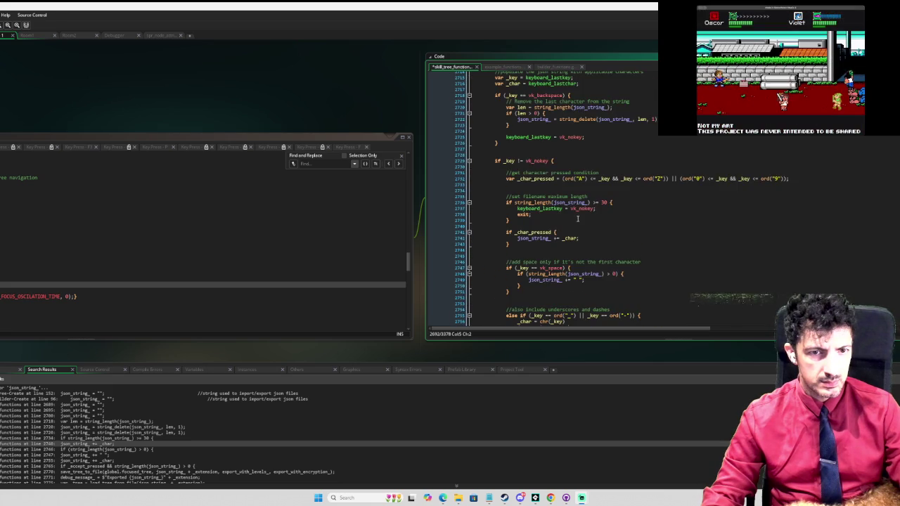
pyautogui.scroll(4, 578, 219)
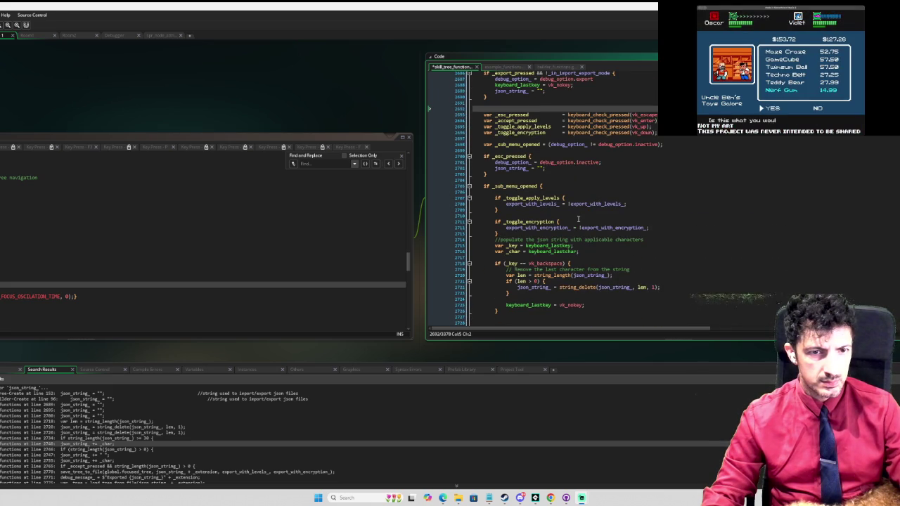
pyautogui.scroll(5, 578, 218)
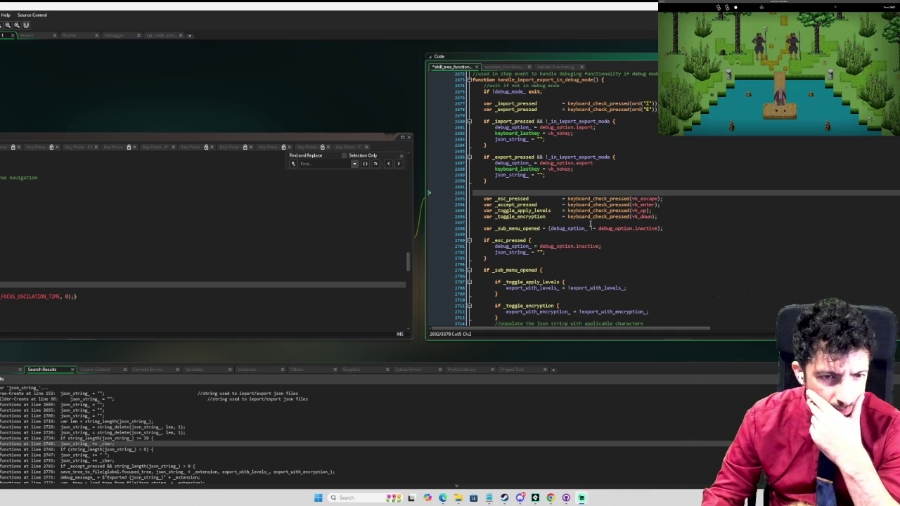
# Copy the var _accept_pressed line from 2694 and paste it at line 2679
pyautogui.scroll(-8, 580, 218)
pyautogui.scroll(-3, 591, 223)
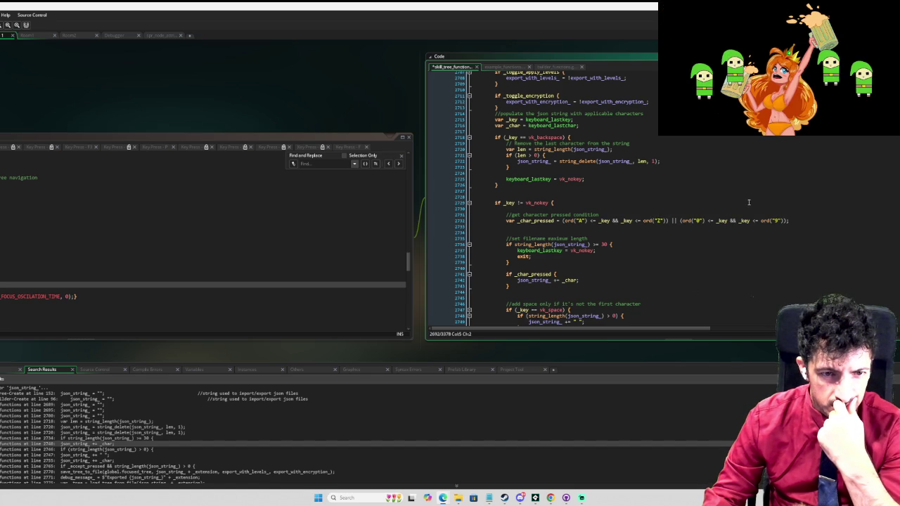
pyautogui.scroll(-9, 748, 202)
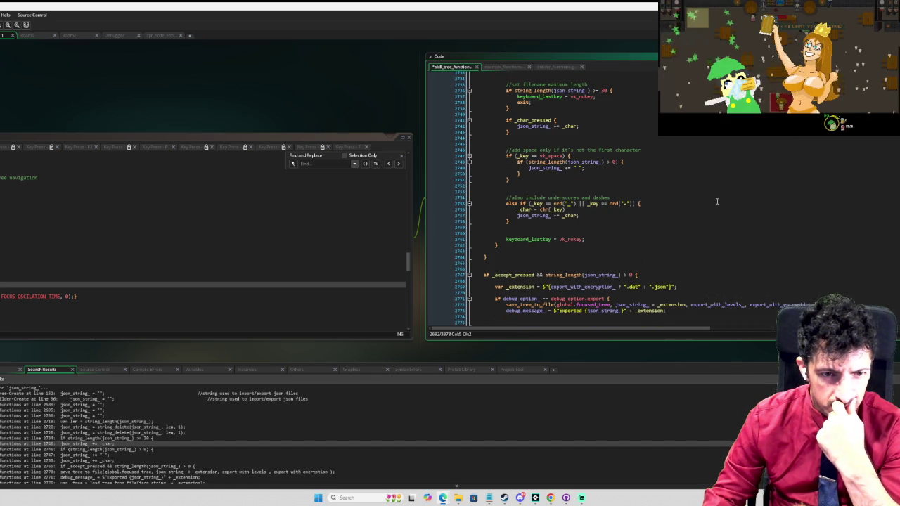
pyautogui.scroll(7, 672, 212)
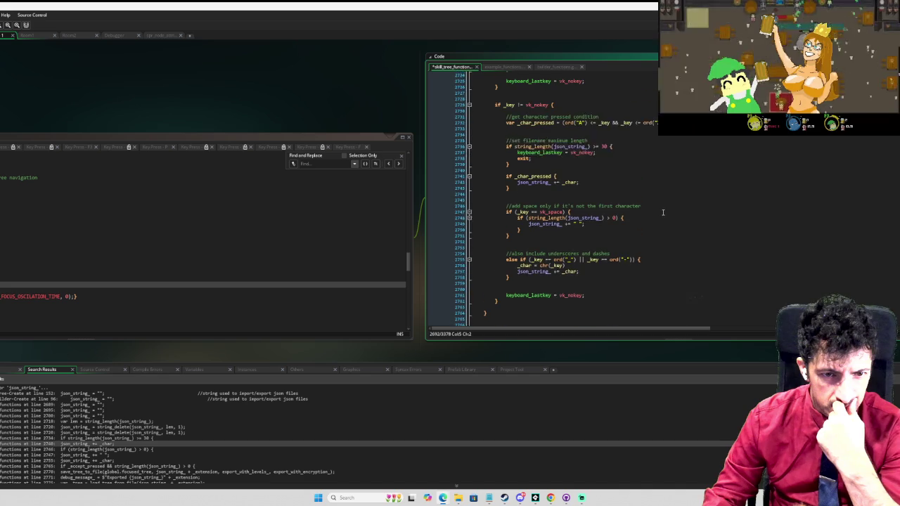
pyautogui.scroll(9, 662, 212)
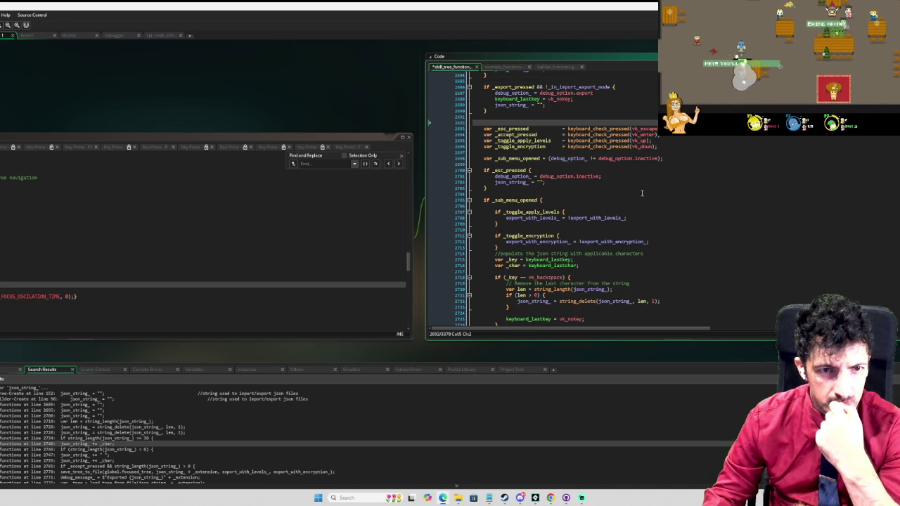
pyautogui.scroll(3, 679, 165)
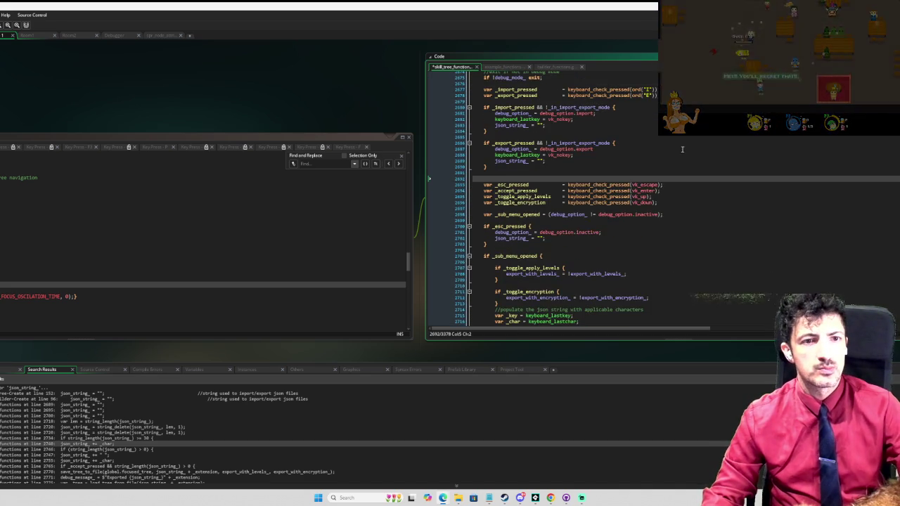
pyautogui.moveTo(674, 191); pyautogui.dragTo(674, 185)
pyautogui.hotkey('ctrl', 'c')
pyautogui.scroll(2, 687, 150)
pyautogui.click(640, 135)
pyautogui.hotkey('ctrl', 'v')
pyautogui.scroll(-20, 641, 168)
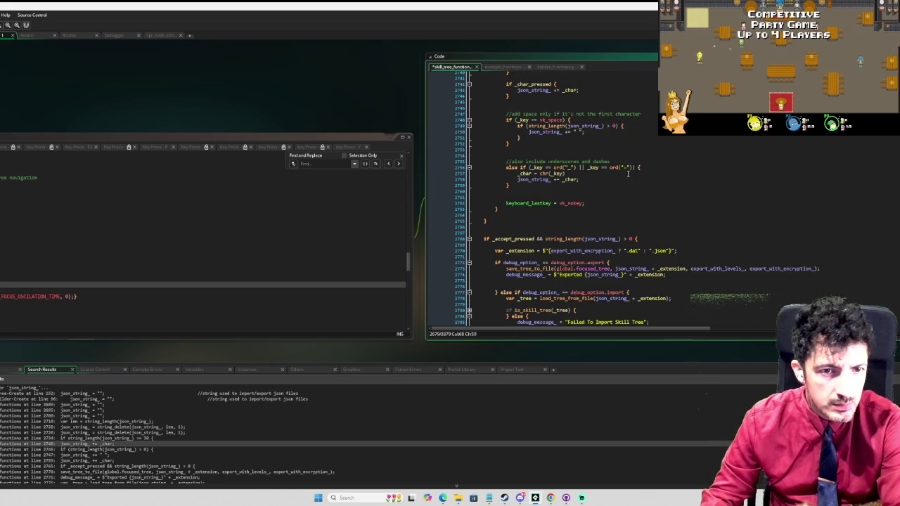
pyautogui.scroll(4, 628, 174)
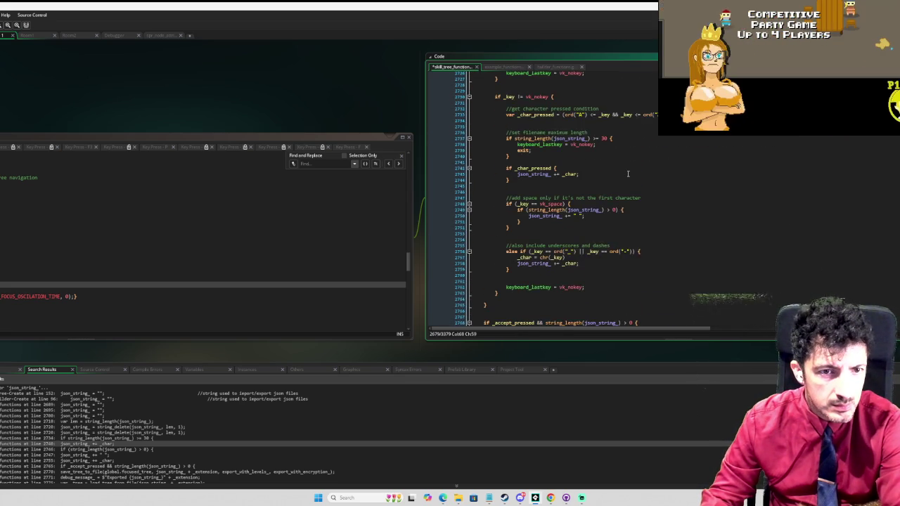
# Select the existing alarm[0] assignment on line 2790 so it can be reused
pyautogui.scroll(7, 628, 174)
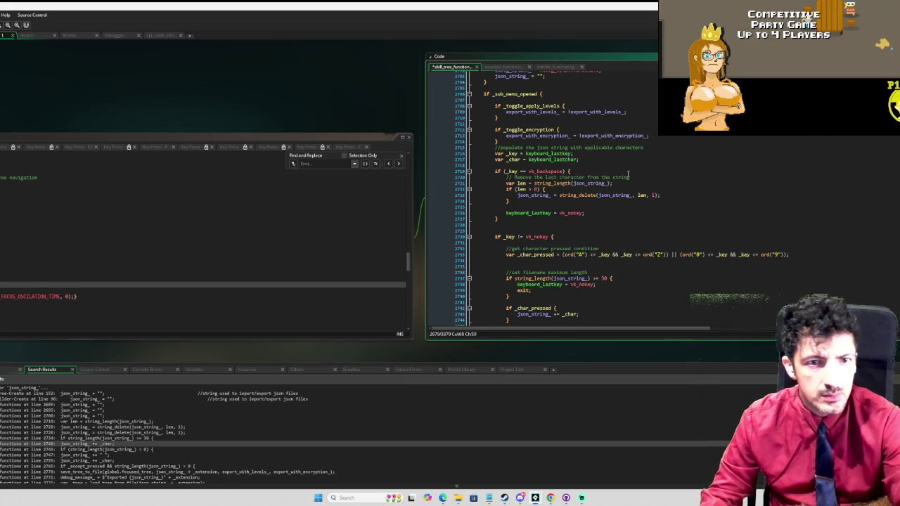
pyautogui.scroll(7, 628, 173)
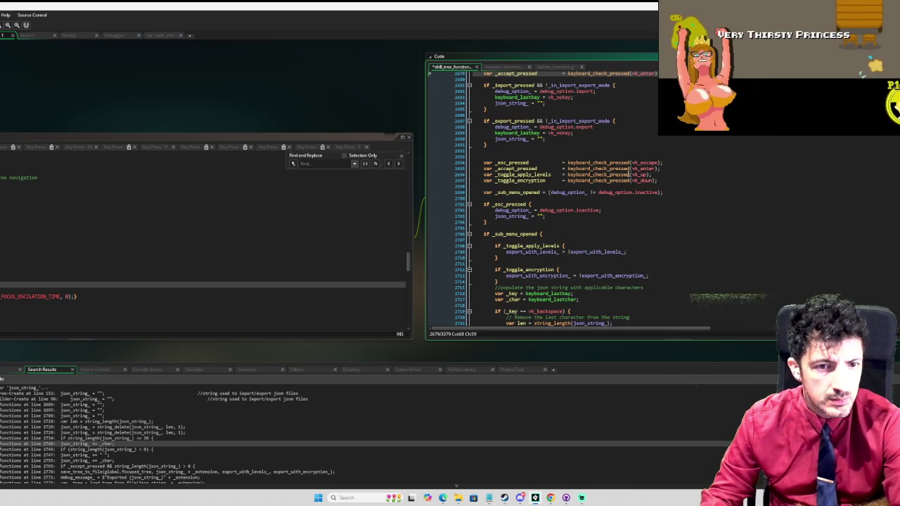
pyautogui.scroll(-20, 628, 174)
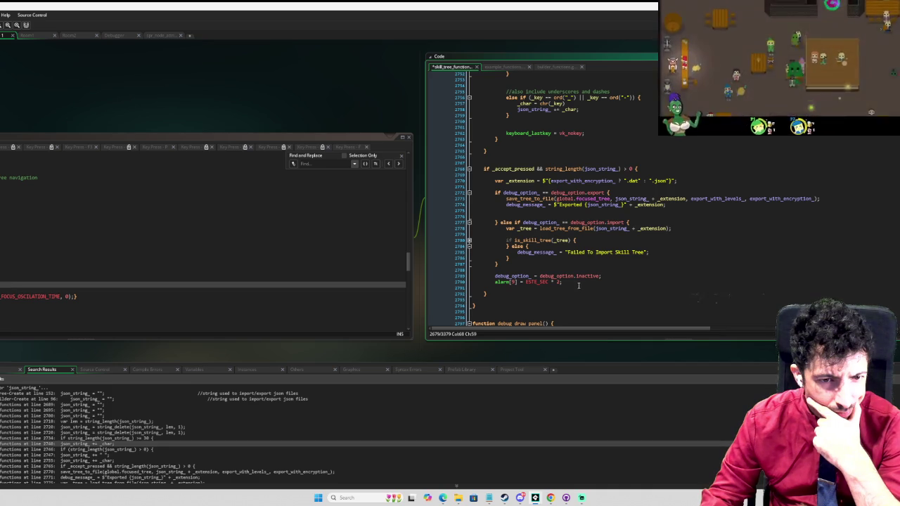
pyautogui.moveTo(567, 282); pyautogui.dragTo(495, 283)
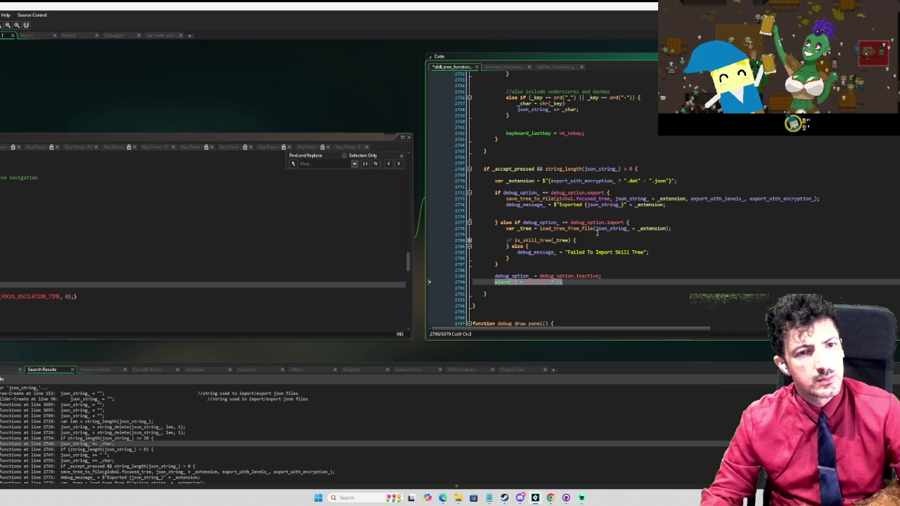
pyautogui.scroll(9, 598, 232)
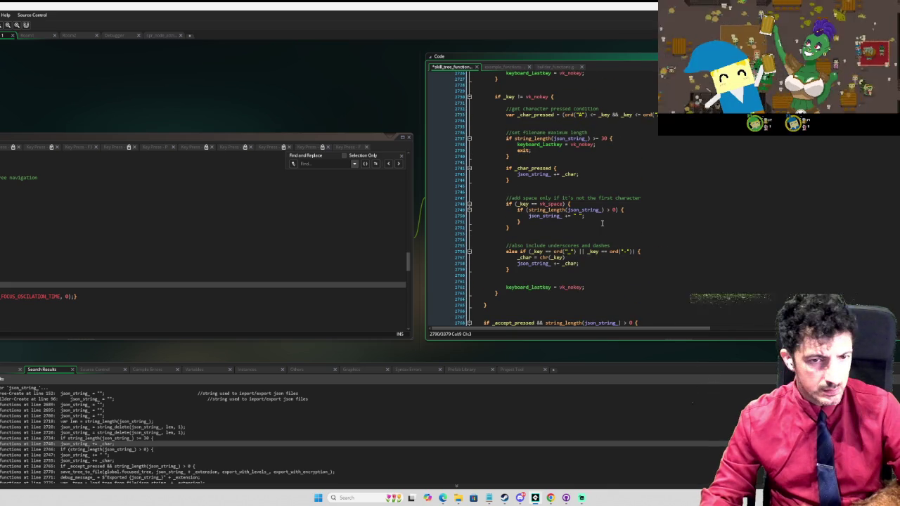
pyautogui.scroll(9, 603, 238)
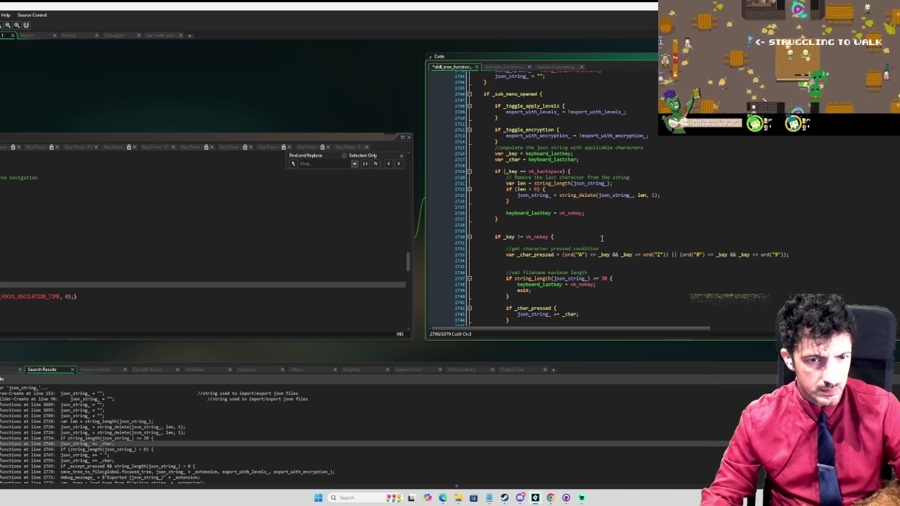
pyautogui.scroll(3, 602, 238)
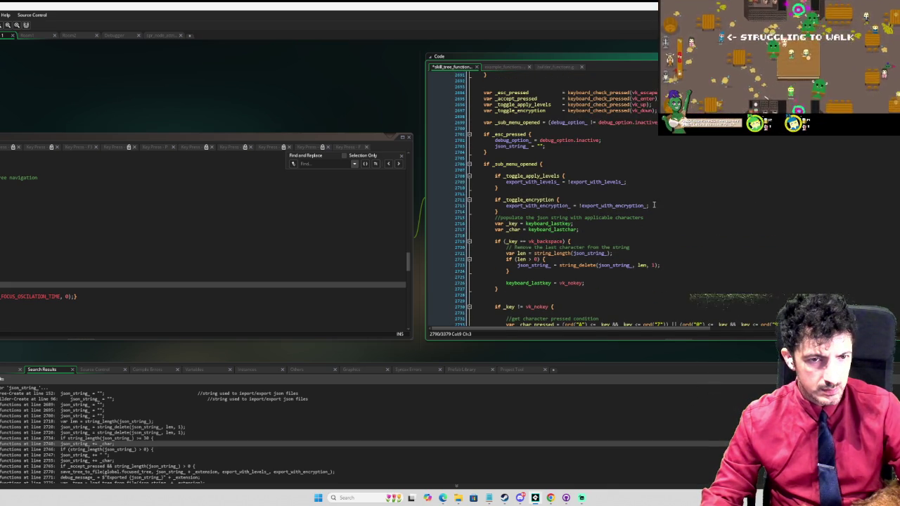
pyautogui.scroll(4, 626, 210)
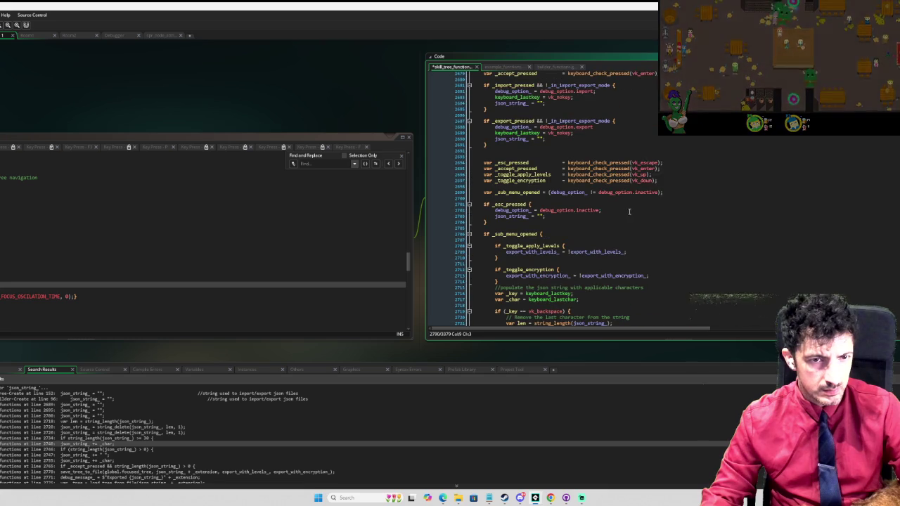
pyautogui.scroll(-7, 627, 211)
pyautogui.scroll(-5, 628, 212)
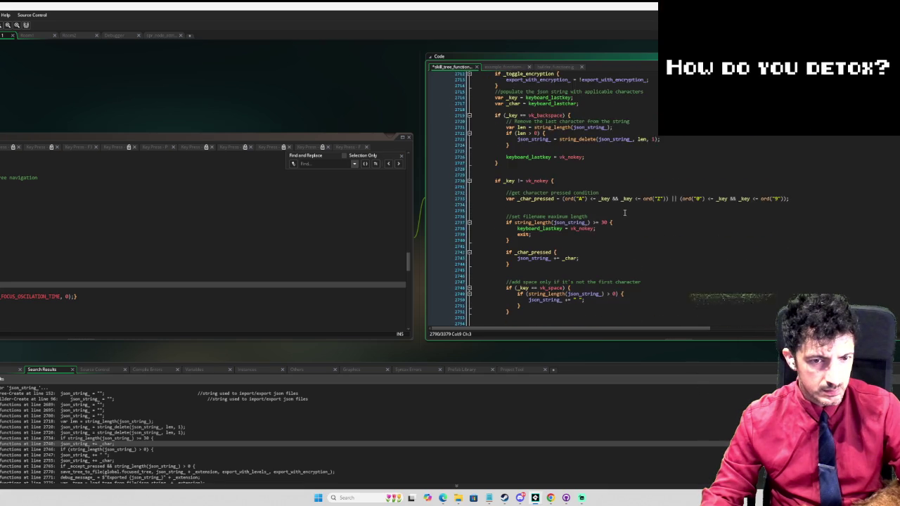
pyautogui.scroll(-1, 601, 227)
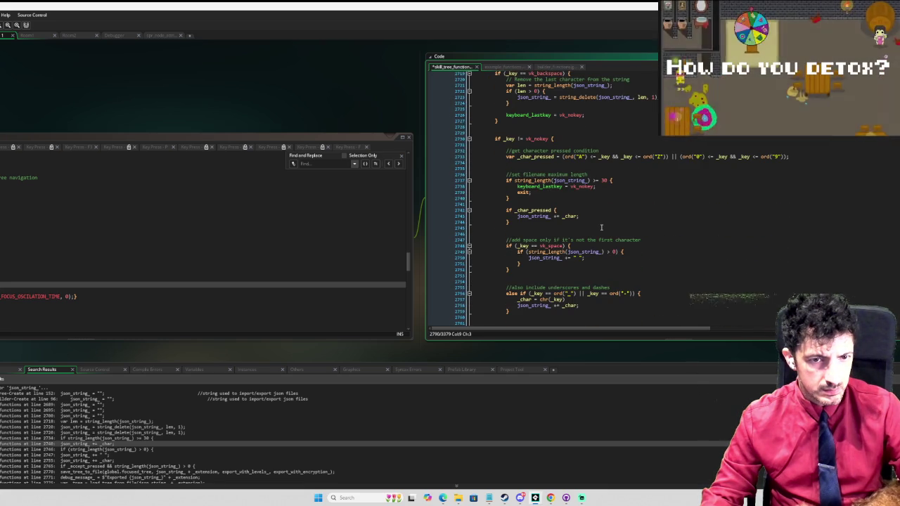
pyautogui.scroll(10, 599, 225)
# Add alarm[0] = ESTE_SEC * 0.5; after json_string_ = ""; in the escape branch
pyautogui.click(592, 174)
pyautogui.press('Return')
pyautogui.hotkey('ctrl', 'v')
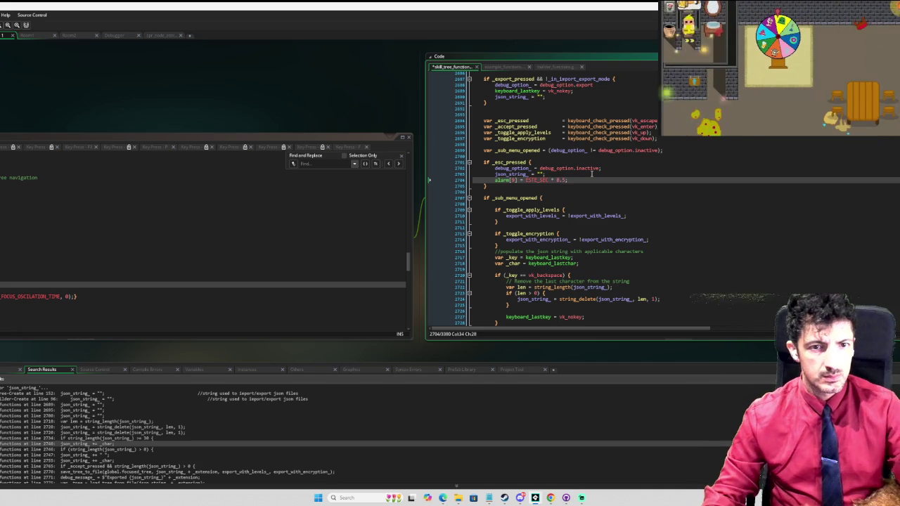
pyautogui.write('0.5')
pyautogui.click(656, 186)
pyautogui.scroll(5, 656, 187)
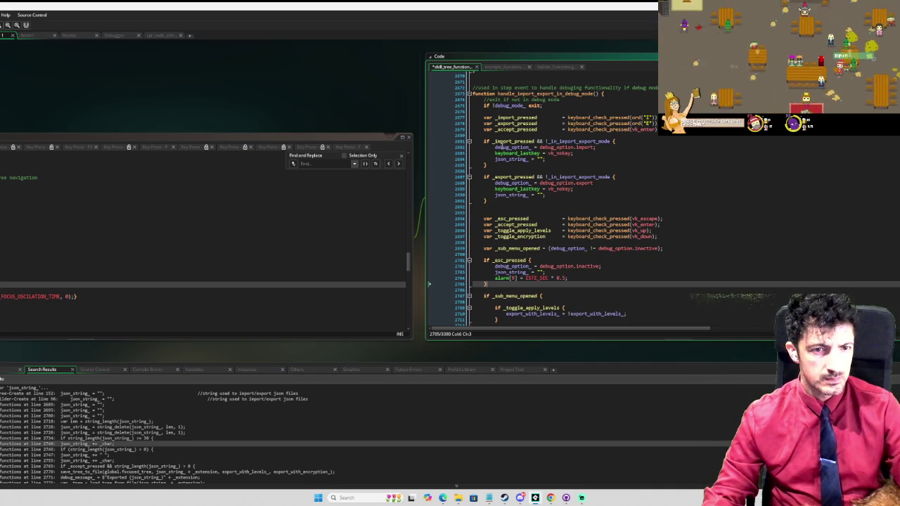
pyautogui.moveTo(482, 219)
pyautogui.mouseDown()
pyautogui.moveTo(492, 310)
pyautogui.moveTo(507, 330)
pyautogui.moveTo(520, 329)
pyautogui.moveTo(526, 140)
pyautogui.mouseUp()
# Cut the debug key-handling block into a new function debug_input_handle() below the handler
pyautogui.moveTo(697, 225)
pyautogui.mouseDown()
pyautogui.moveTo(693, 217)
pyautogui.moveTo(647, 246)
pyautogui.moveTo(614, 286)
pyautogui.mouseUp()
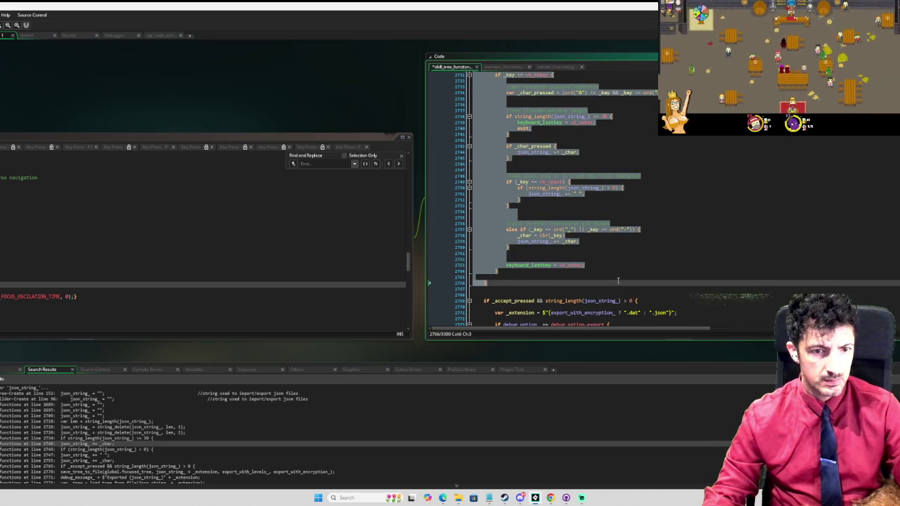
pyautogui.press('Delete')
pyautogui.scroll(2, 621, 242)
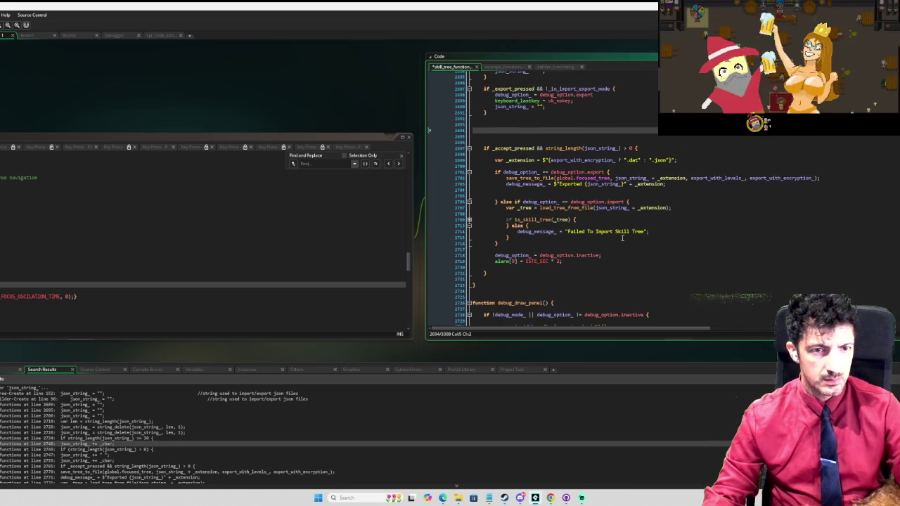
pyautogui.click(524, 263)
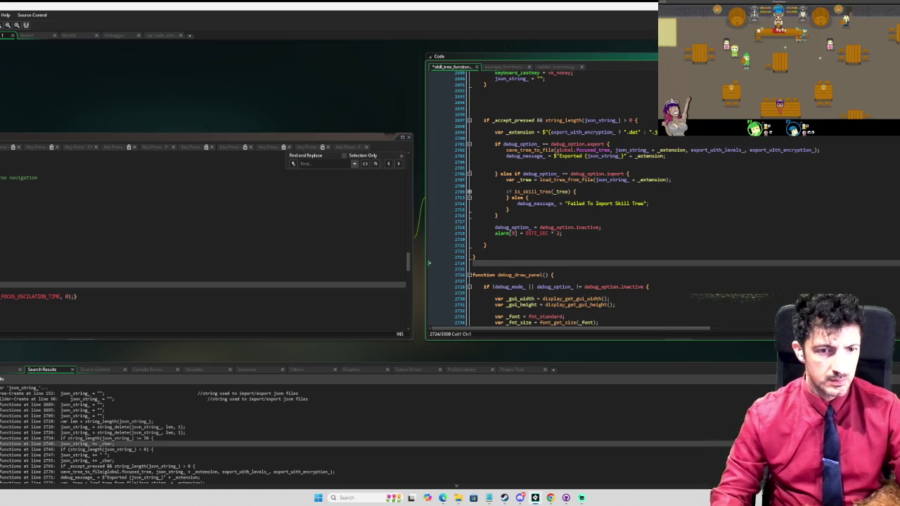
pyautogui.press('Return')
pyautogui.press('Return')
pyautogui.press('Return')
pyautogui.write('function debug_')
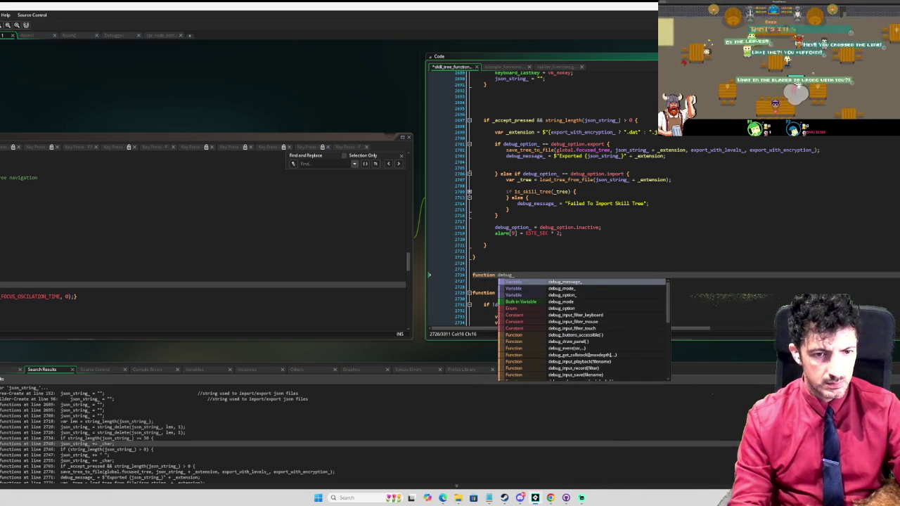
pyautogui.write('input_')
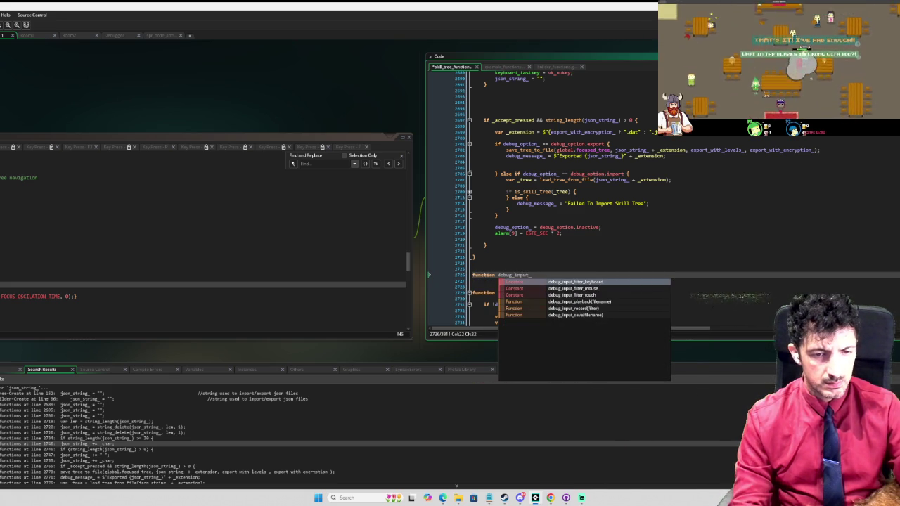
pyautogui.write('handle() {')
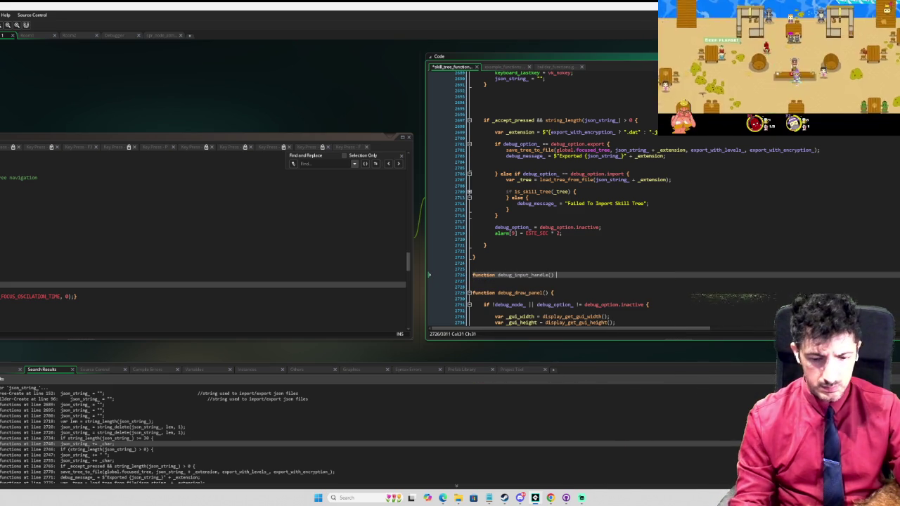
pyautogui.press('Return')
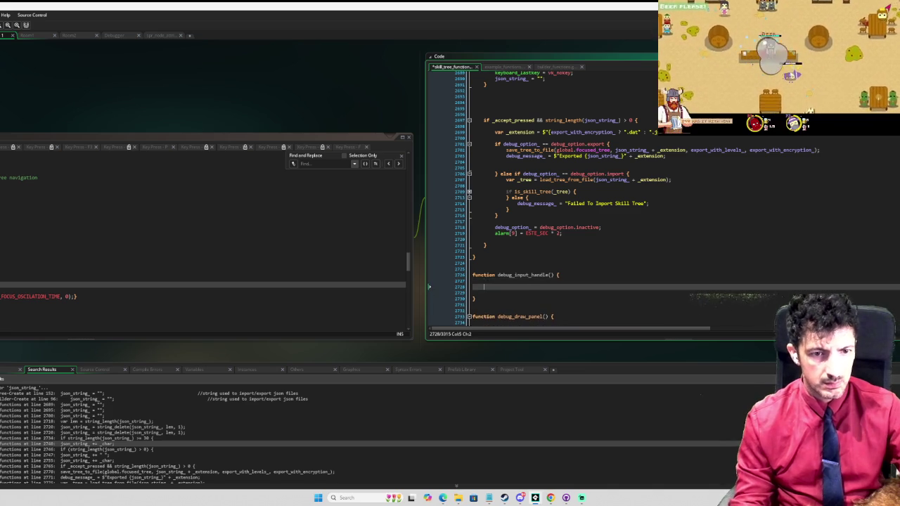
pyautogui.hotkey('ctrl', 'v')
# Call debug_input_handle() where the block used to be in handle_import_export_in_debug_mode
pyautogui.scroll(15, 759, 204)
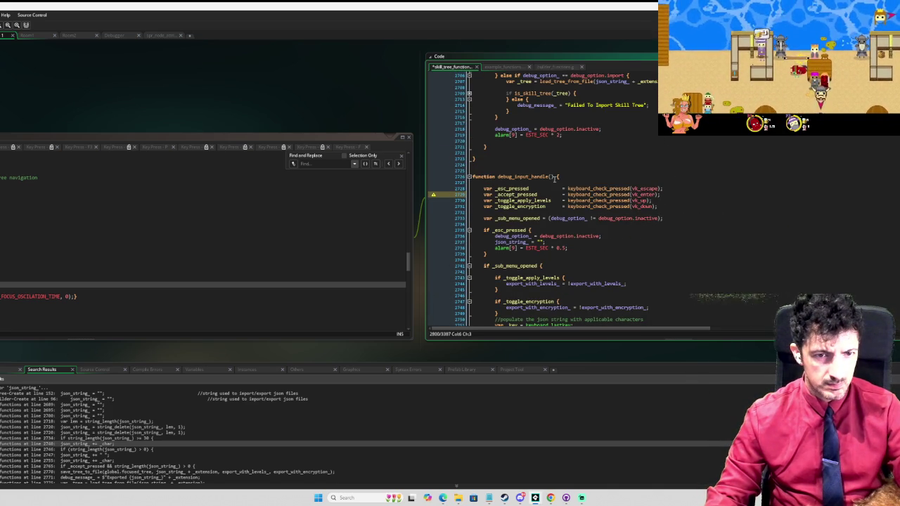
pyautogui.click(505, 176)
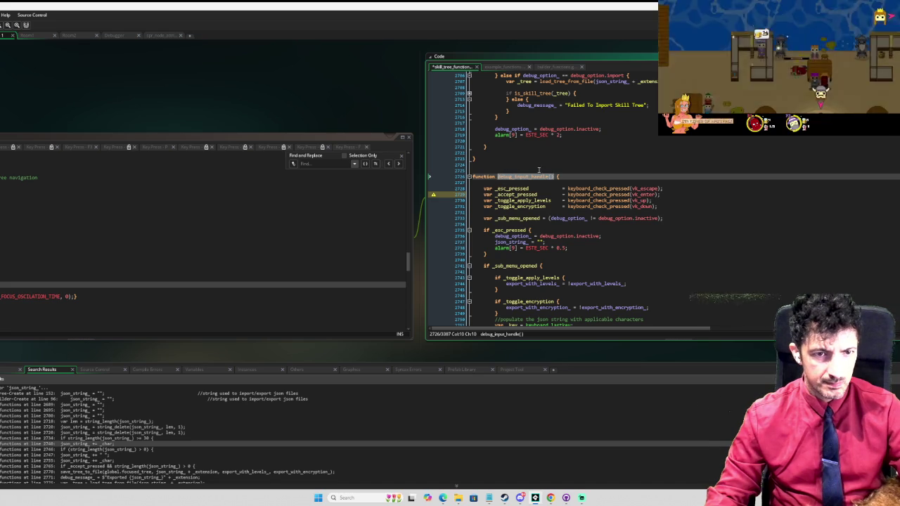
pyautogui.scroll(10, 505, 176)
pyautogui.click(506, 173)
pyautogui.hotkey('ctrl', 'v')
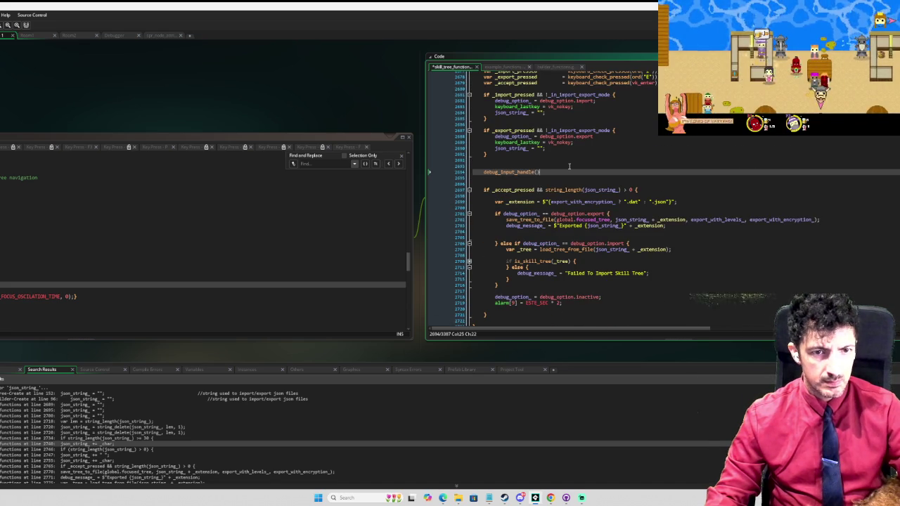
pyautogui.scroll(3, 616, 151)
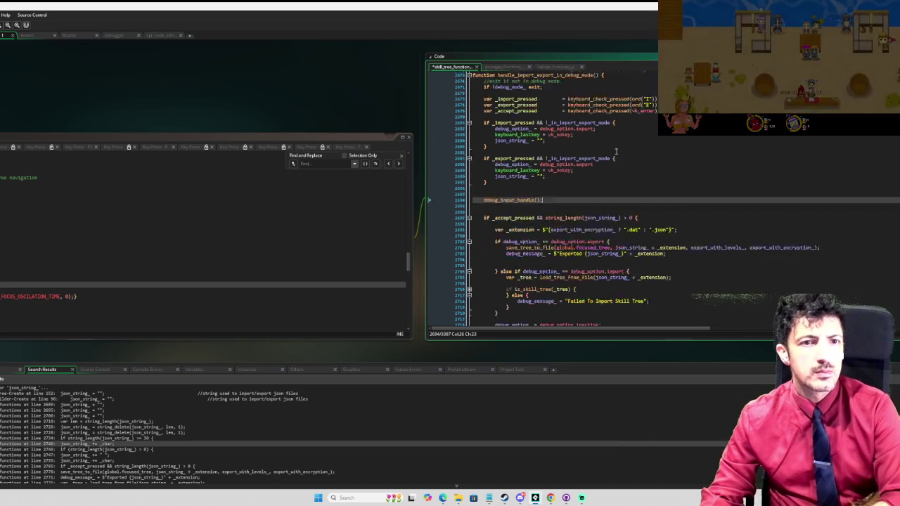
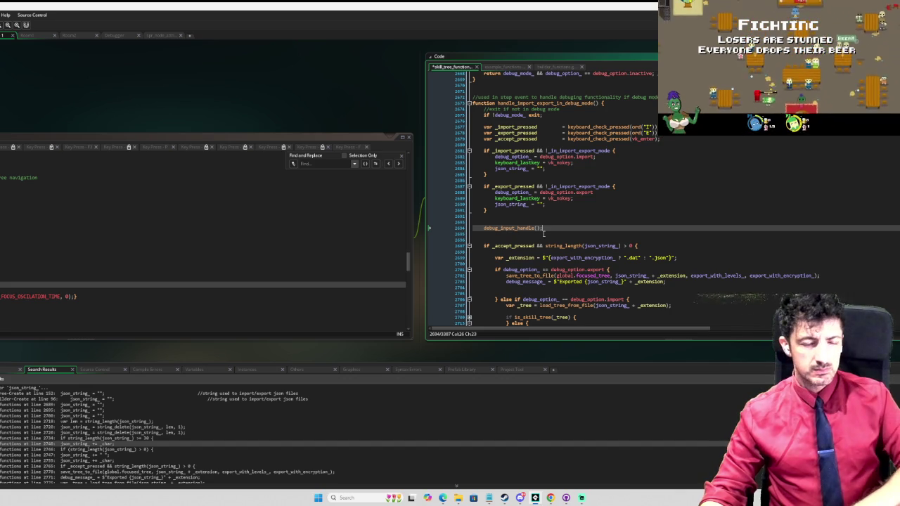
# Bring the builder_submenus code to debug_submenu_node_defaults and place the caret under case node_defaults.size
pyautogui.scroll(-13, 543, 233)
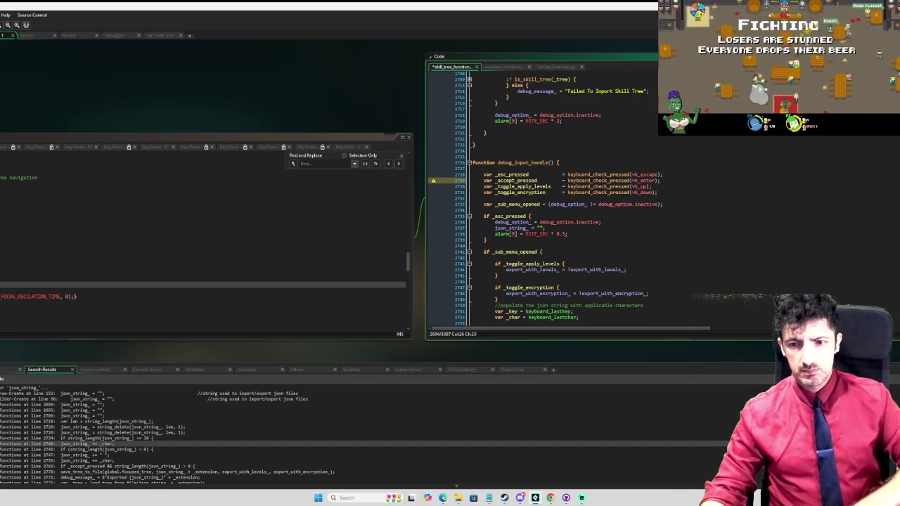
pyautogui.moveTo(545, 316)
pyautogui.mouseDown()
pyautogui.moveTo(657, 280)
pyautogui.moveTo(513, 295)
pyautogui.moveTo(619, 237)
pyautogui.mouseUp()
pyautogui.moveTo(593, 267); pyautogui.dragTo(641, 206)
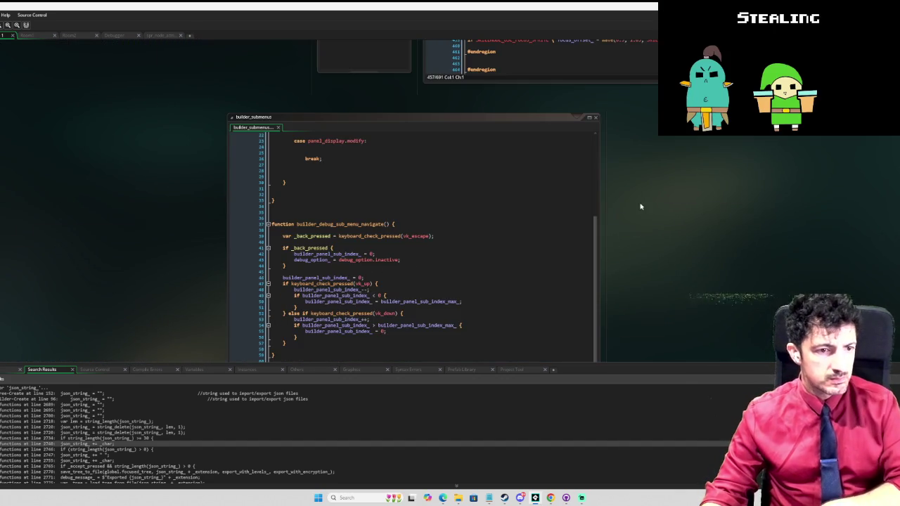
pyautogui.moveTo(642, 249); pyautogui.dragTo(659, 213)
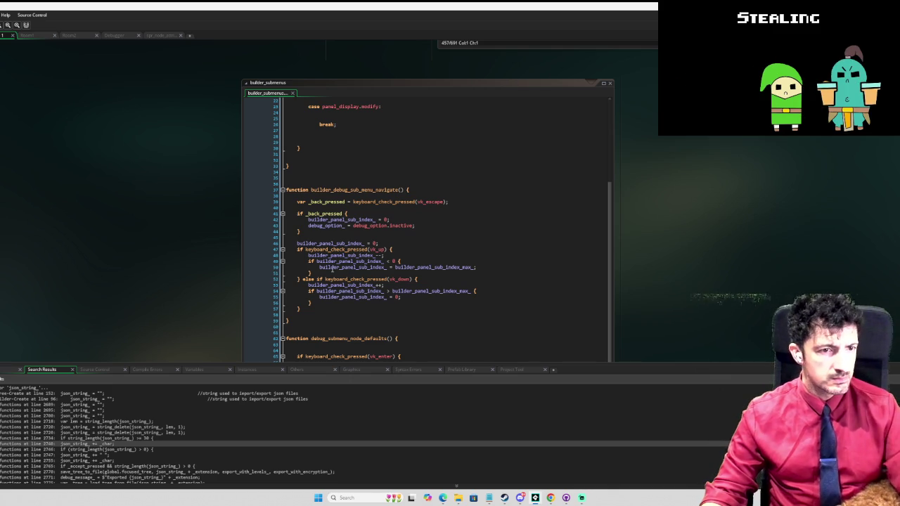
pyautogui.scroll(-1, 377, 219)
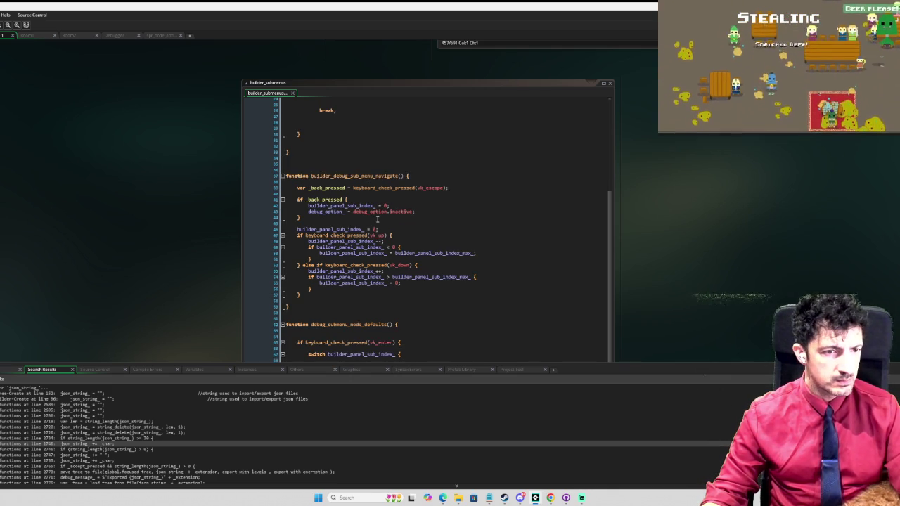
pyautogui.scroll(-1, 377, 219)
pyautogui.scroll(-3, 378, 220)
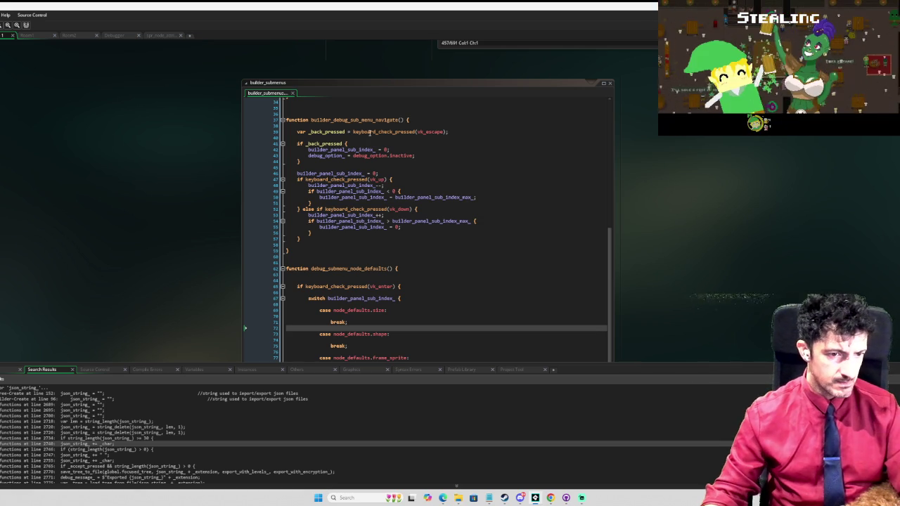
pyautogui.click(474, 310)
pyautogui.click(403, 315)
pyautogui.scroll(-1, 403, 304)
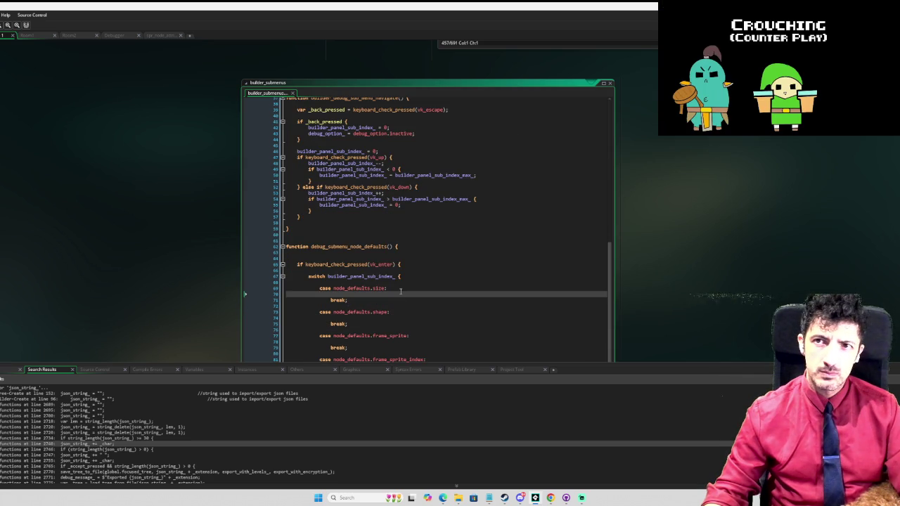
# Add an indented debug_input_handle() line under case node_defaults.size, then delete it
pyautogui.press('Tab')
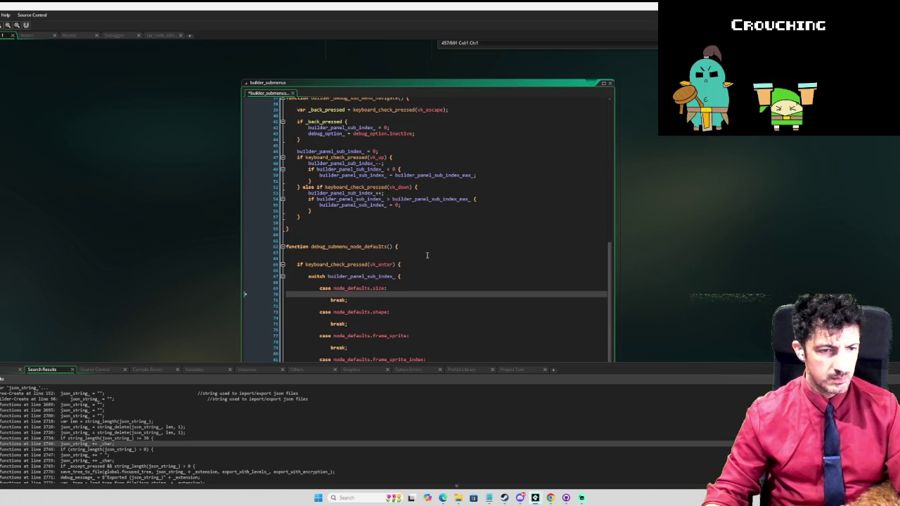
pyautogui.press('Return')
pyautogui.press('Return')
pyautogui.press('Return')
pyautogui.press('Up')
pyautogui.press('Up')
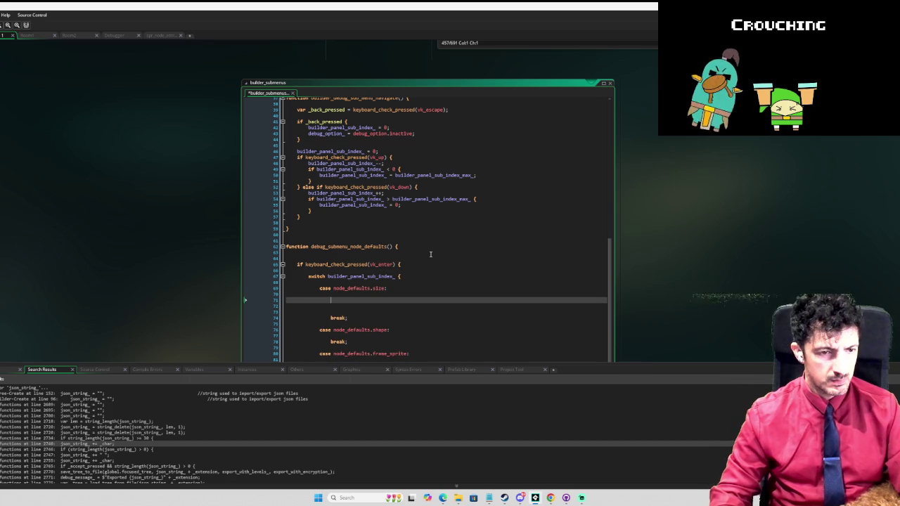
pyautogui.write('debug_input_handle();')
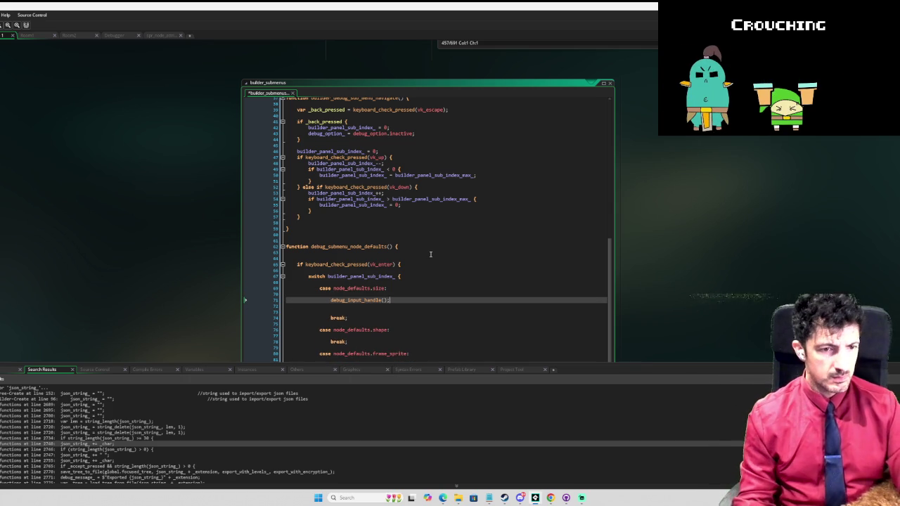
pyautogui.press('Down')
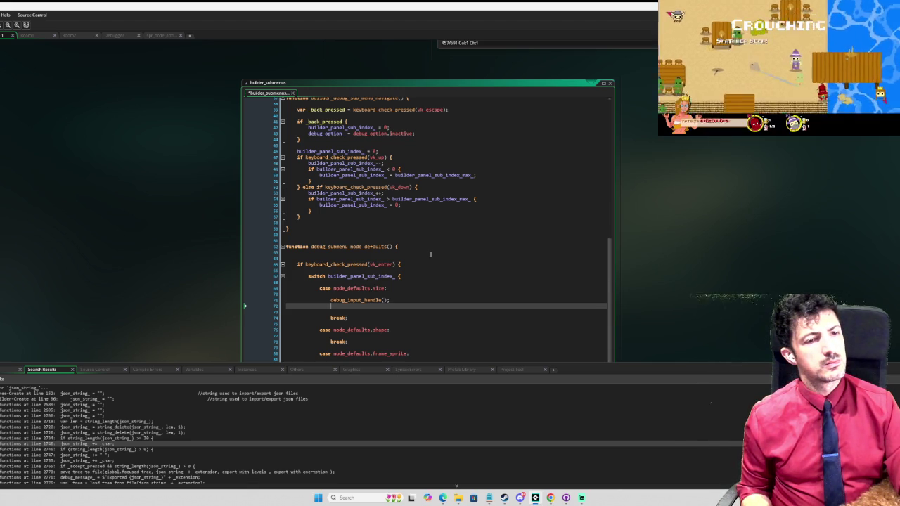
pyautogui.hotkey('ctrl', 'shift', 'Left')
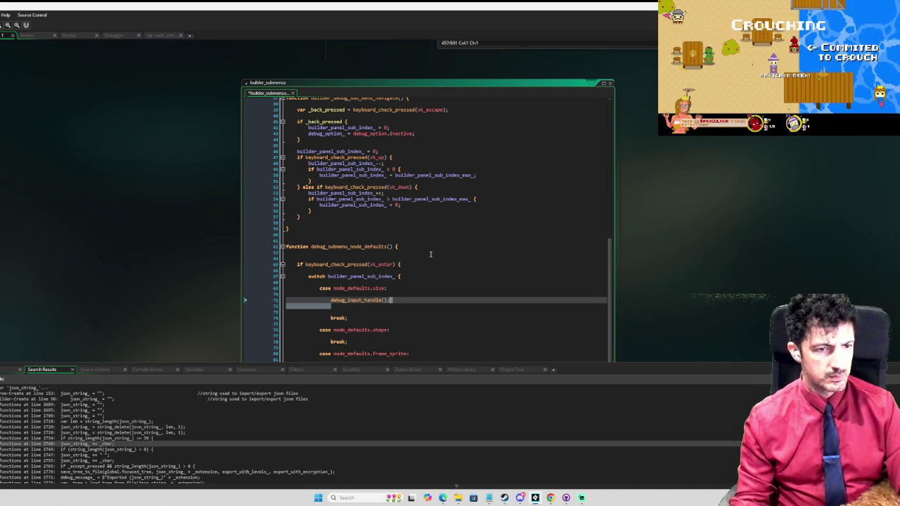
pyautogui.hotkey('shift', 'Up')
pyautogui.press('BackSpace')
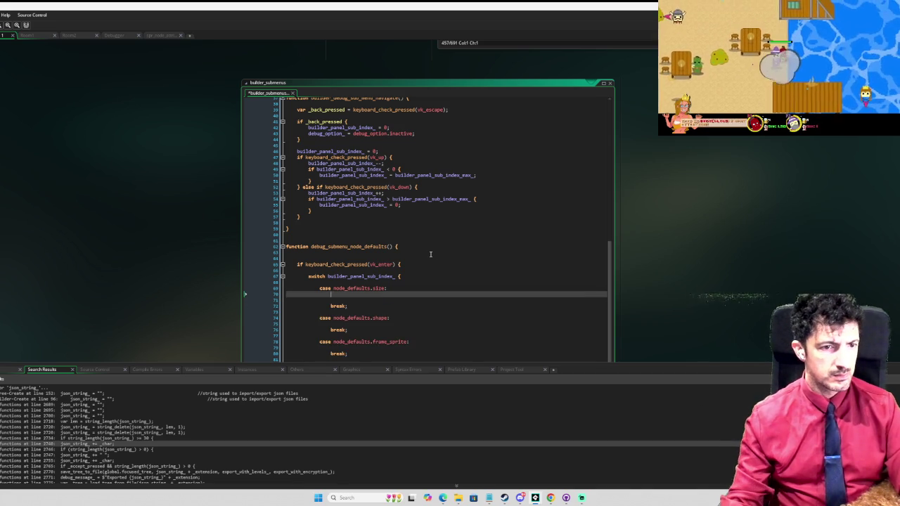
pyautogui.scroll(2, 430, 249)
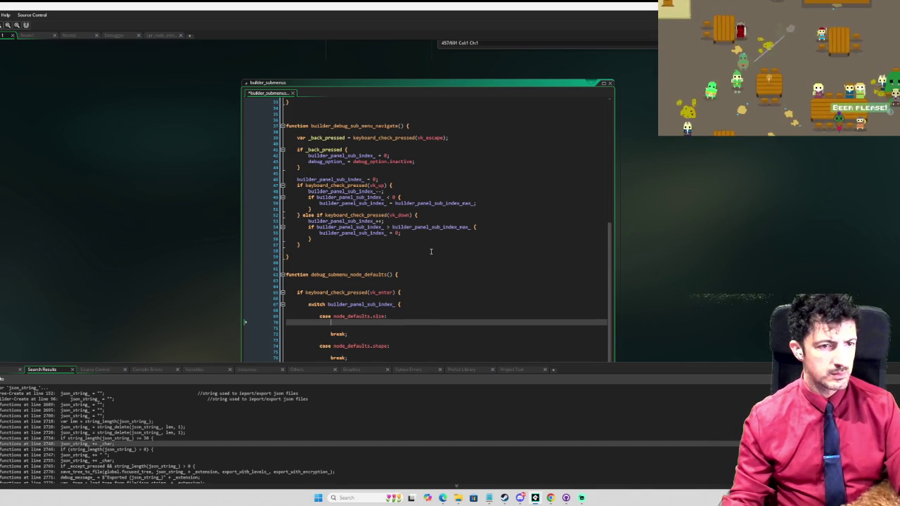
pyautogui.scroll(-2, 431, 251)
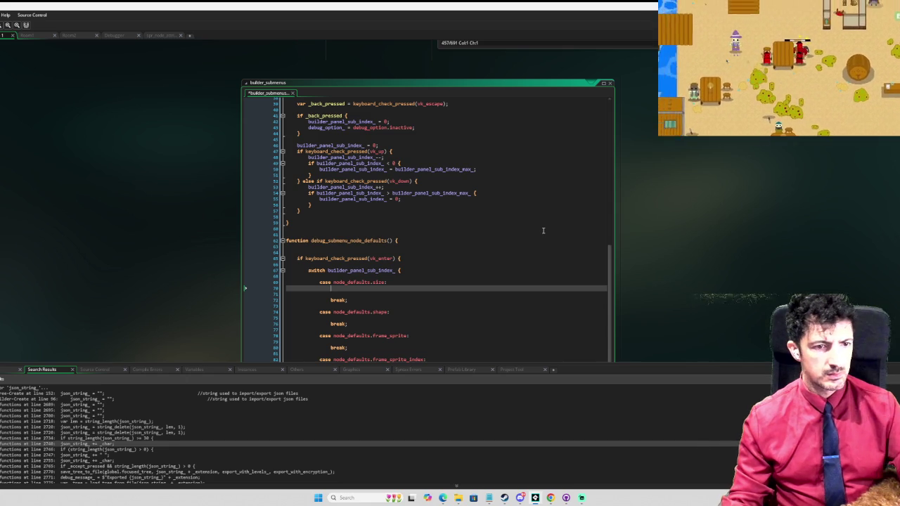
# Type debug_input_handle(); under the size case, then remove that line again
pyautogui.press('Return')
pyautogui.write('debug_input_handle();')
pyautogui.press('Return')
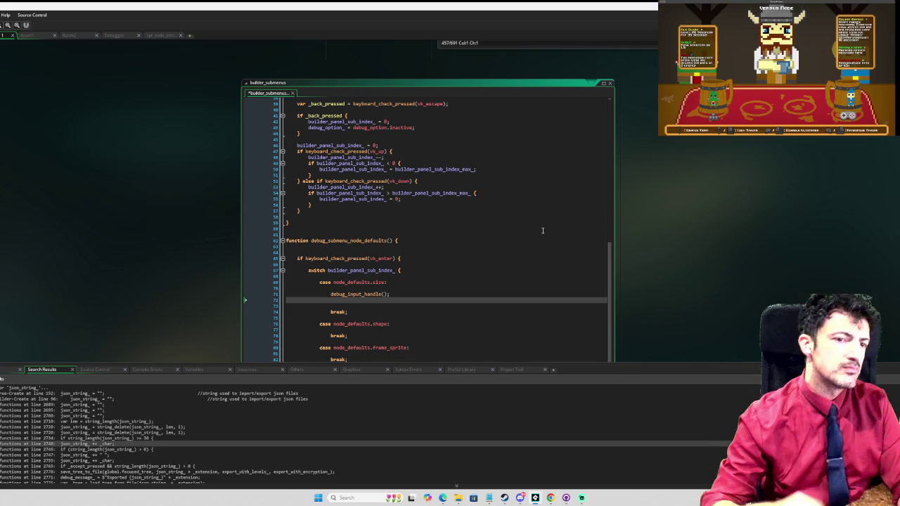
pyautogui.hotkey('shift', 'Up')
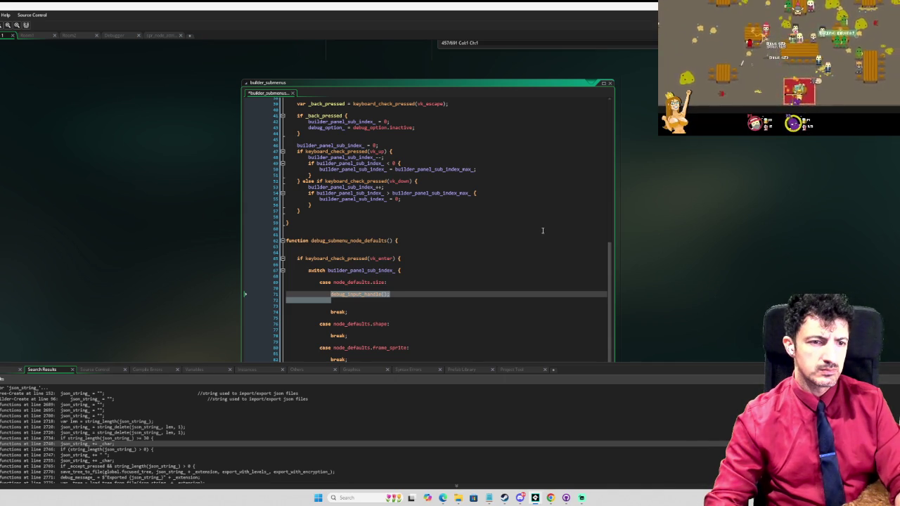
pyautogui.press('Delete')
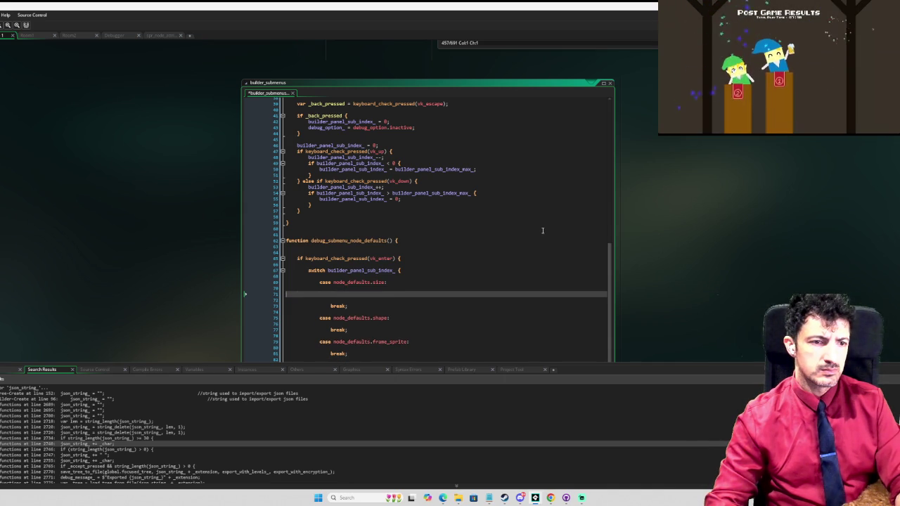
pyautogui.press('BackSpace')
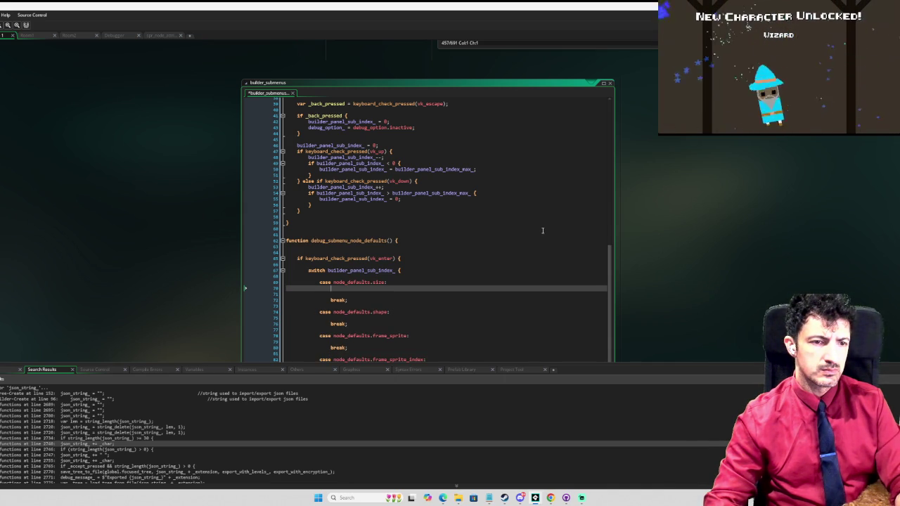
# Paste debug_input_handle(); back under the size case as a // commented-out call
pyautogui.press('Down')
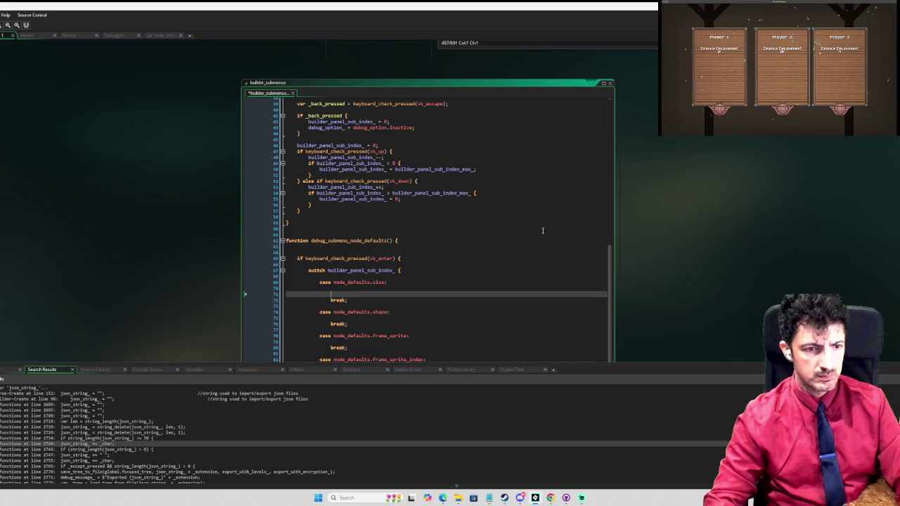
pyautogui.press('Return')
pyautogui.press('Up')
pyautogui.write('// debug_input_handle();')
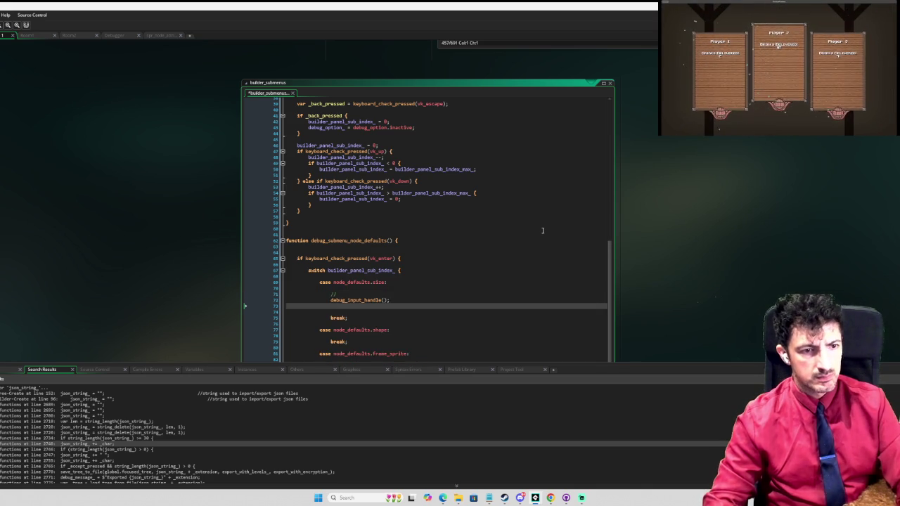
pyautogui.press('Home')
pyautogui.press('BackSpace')
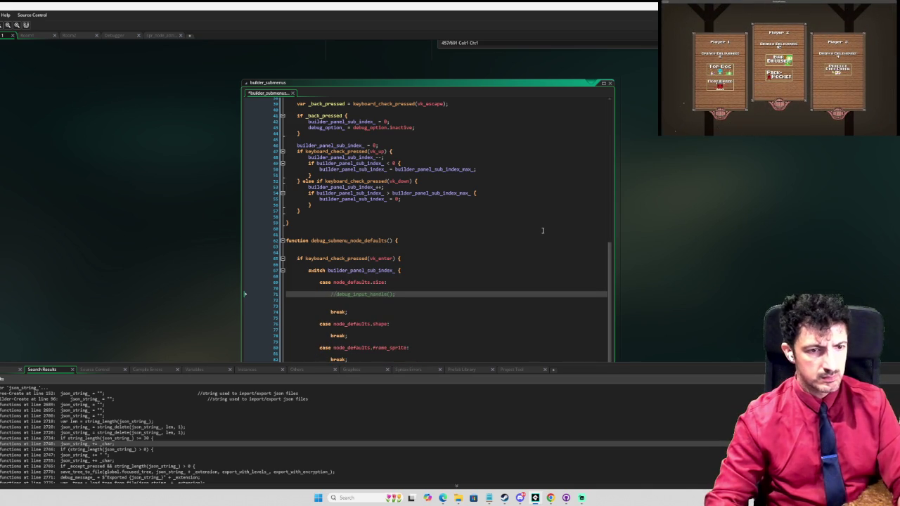
pyautogui.press('Down')
pyautogui.press('BackSpace')
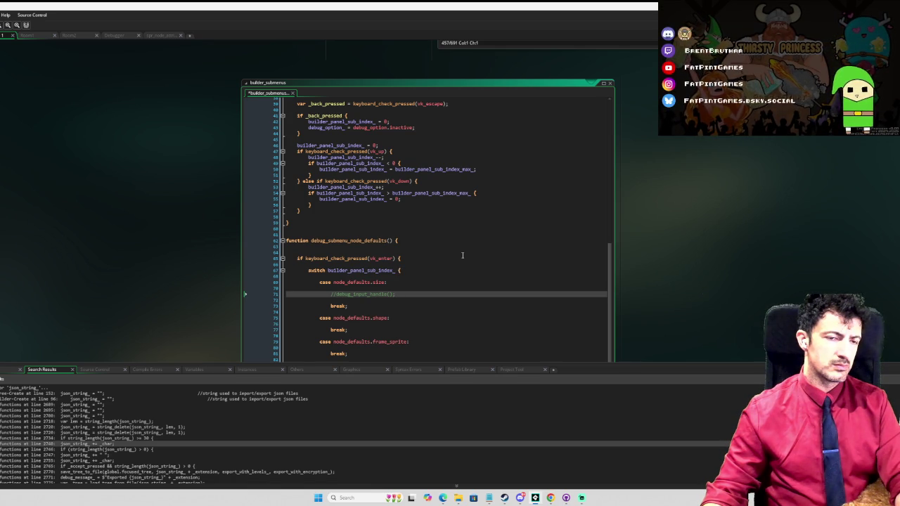
pyautogui.scroll(2, 460, 256)
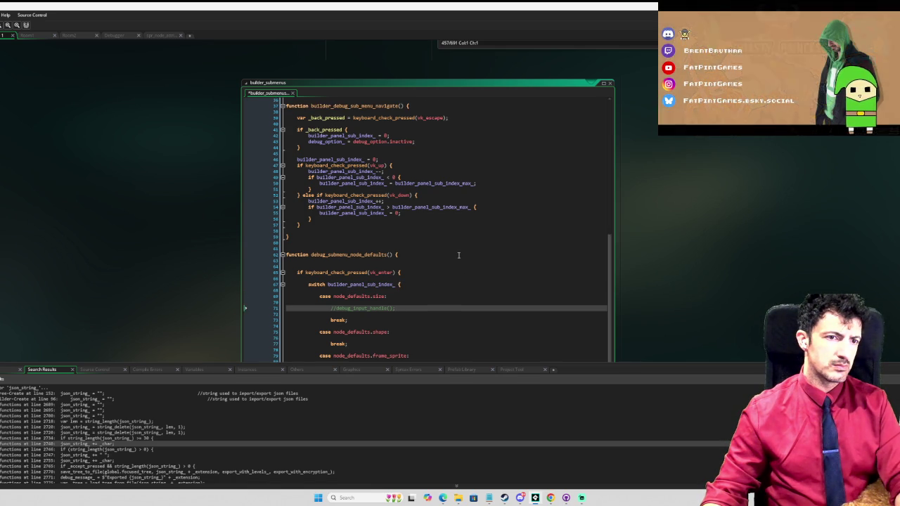
pyautogui.scroll(1, 457, 255)
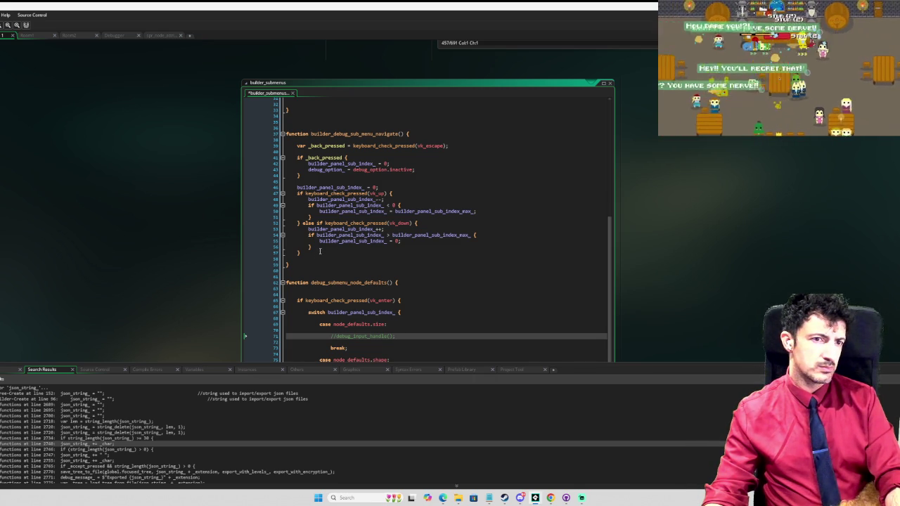
pyautogui.click(320, 252)
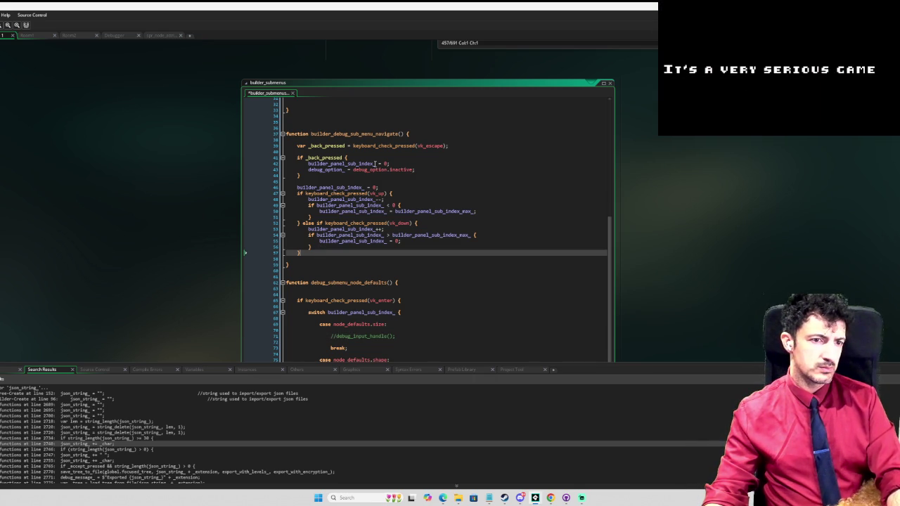
# Declare var _accept_pressed = keyboard_check_pressed(vk_enter), reusing the vk_escape check from line 39
pyautogui.press('Up')
pyautogui.press('Up')
pyautogui.press('Up')
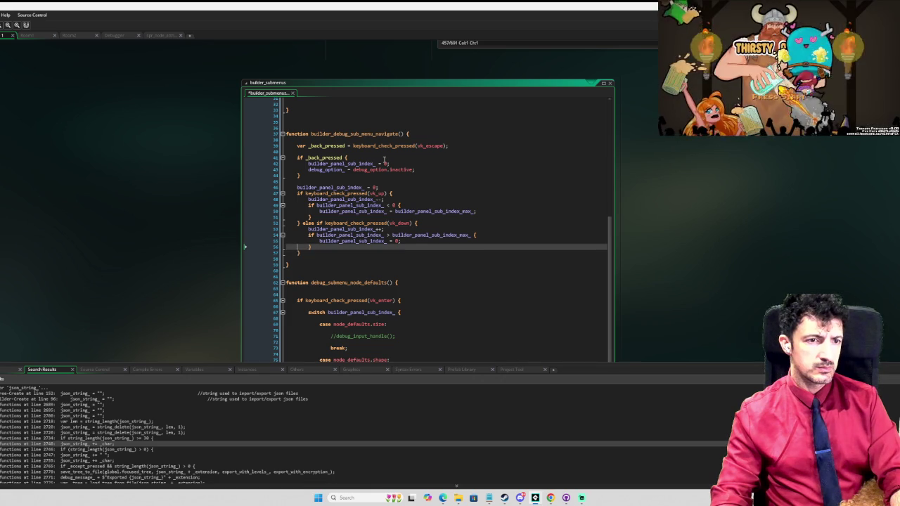
pyautogui.press('Return')
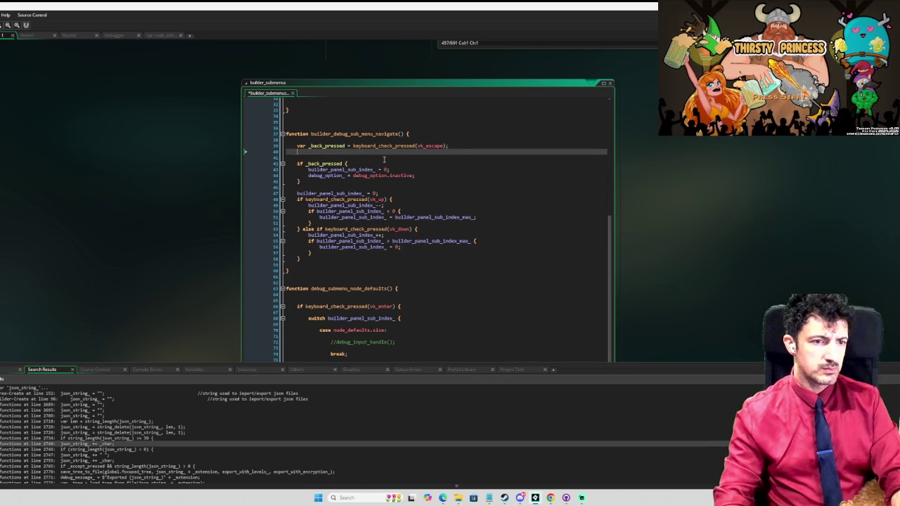
pyautogui.write('var _accept_pr')
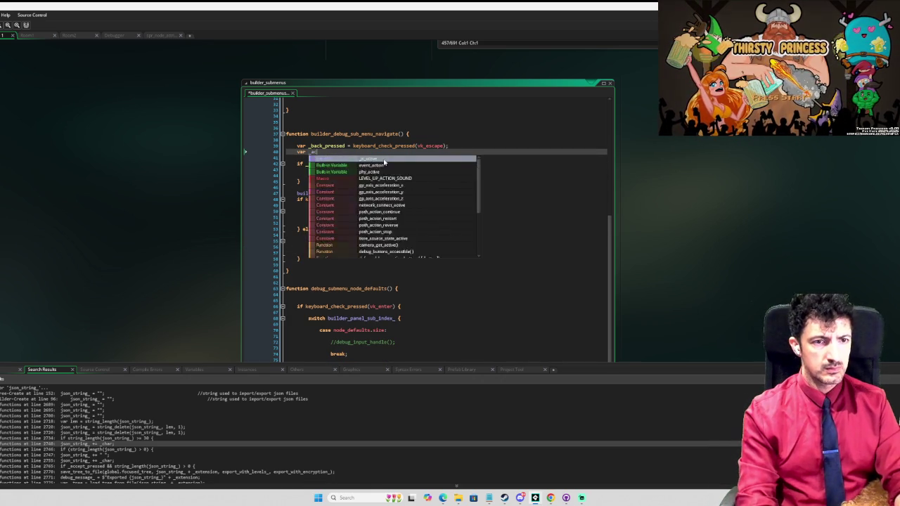
pyautogui.write('ess')
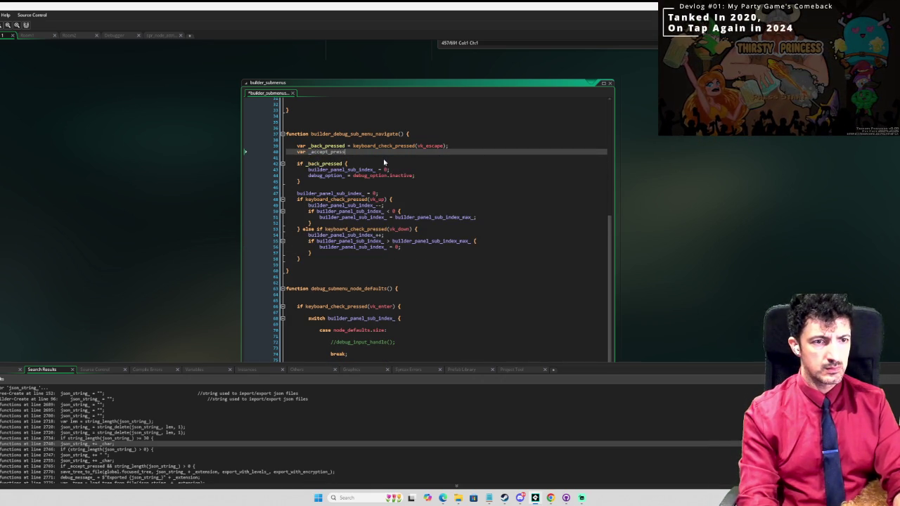
pyautogui.press('Up')
pyautogui.press('Up')
pyautogui.press('Down')
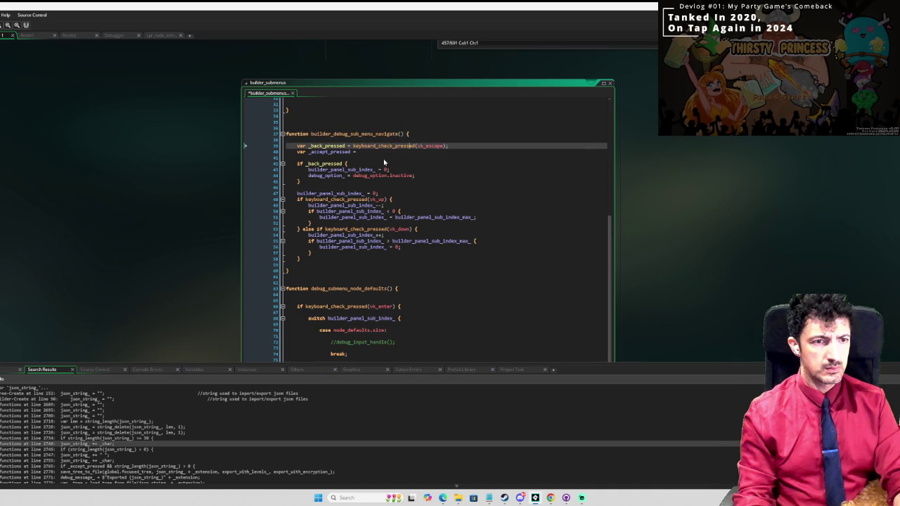
pyautogui.hotkey('ctrl', 'Right')
pyautogui.moveTo(352, 146); pyautogui.dragTo(456, 148)
pyautogui.hotkey('ctrl', 'c')
pyautogui.press('Down')
pyautogui.hotkey('ctrl', 'v')
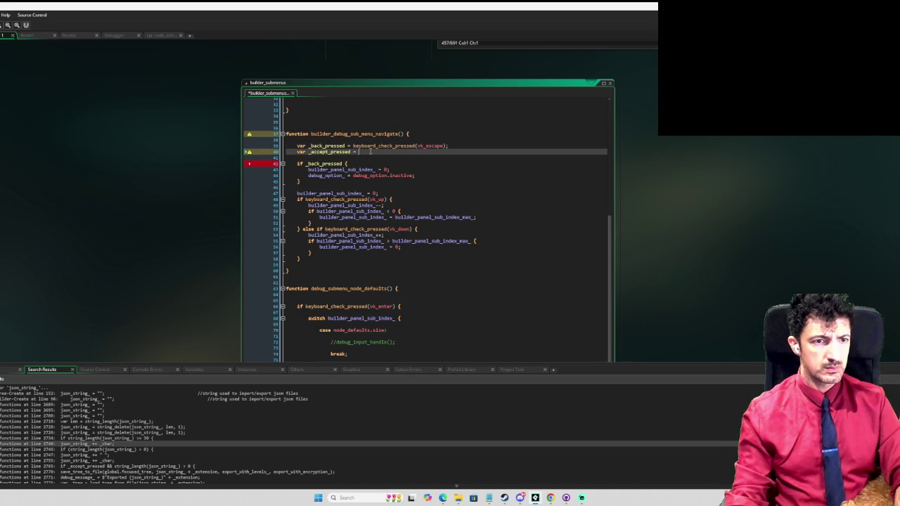
pyautogui.press('Left')
pyautogui.press('Left')
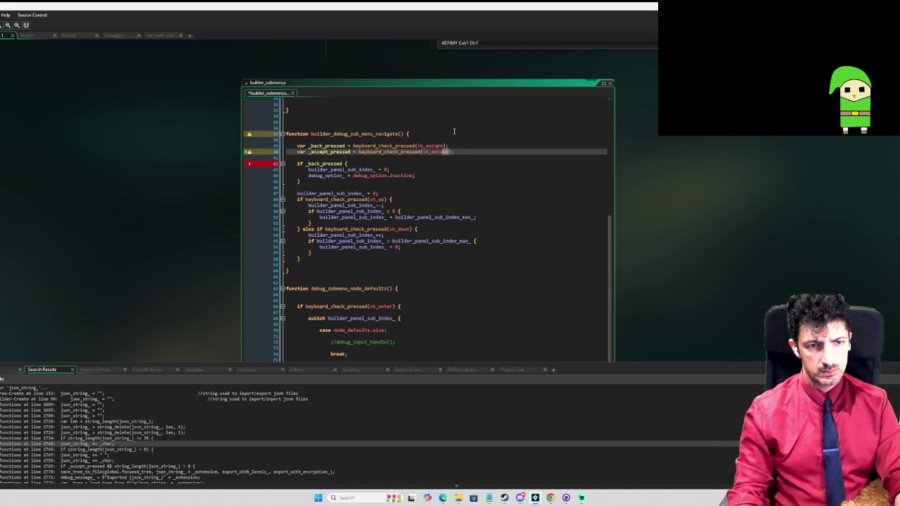
pyautogui.press('BackSpace')
pyautogui.press('BackSpace')
pyautogui.press('BackSpace')
pyautogui.write('ente')
pyautogui.press('Return')
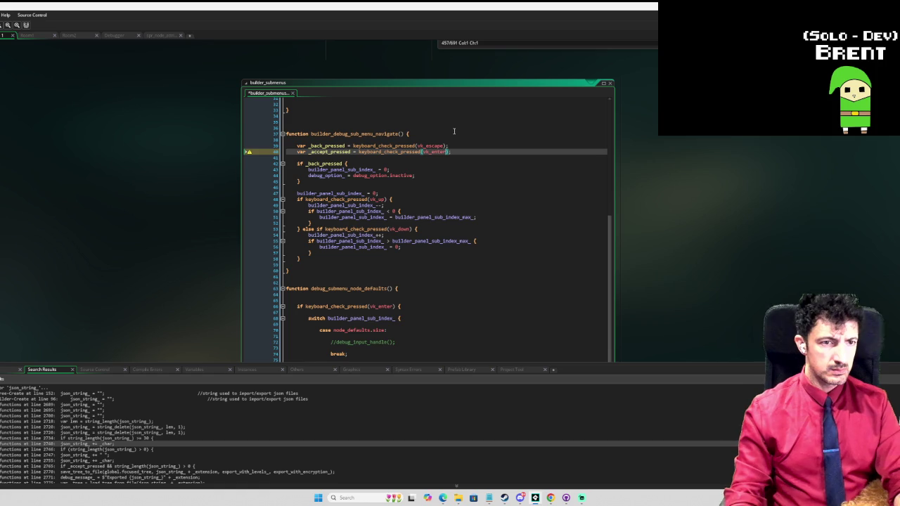
# Add blank lines below the navigation block and select the debug_submenu_node_defaults switch block
pyautogui.press('Down')
pyautogui.press('Down')
pyautogui.press('Down')
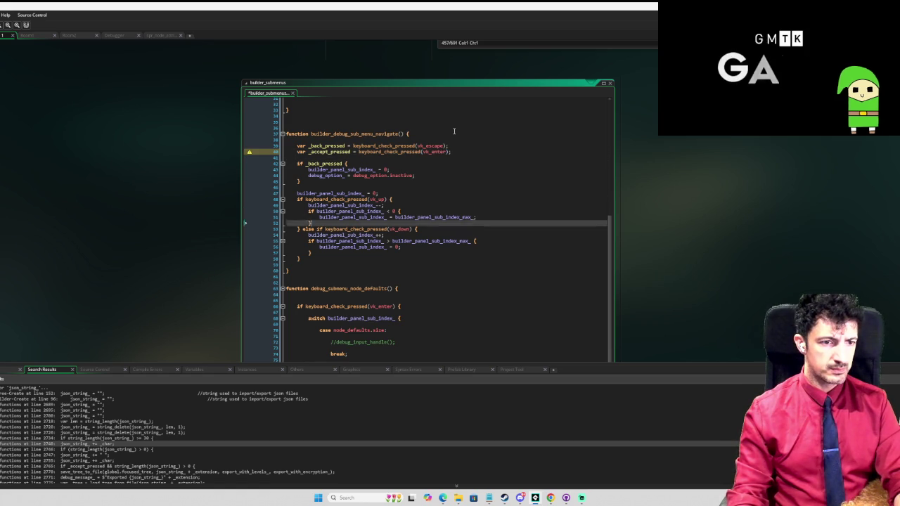
pyautogui.press('Down')
pyautogui.press('Return')
pyautogui.press('Return')
pyautogui.press('Return')
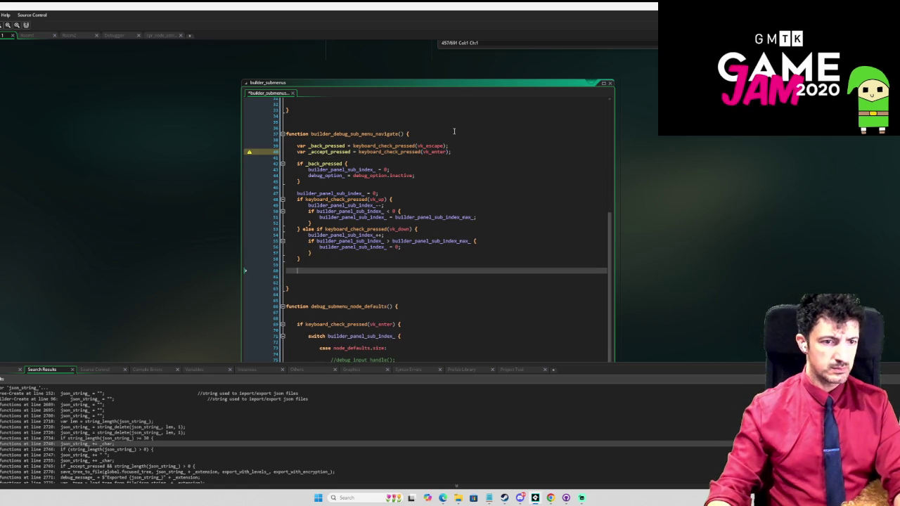
pyautogui.scroll(-3, 454, 131)
pyautogui.scroll(-1, 453, 131)
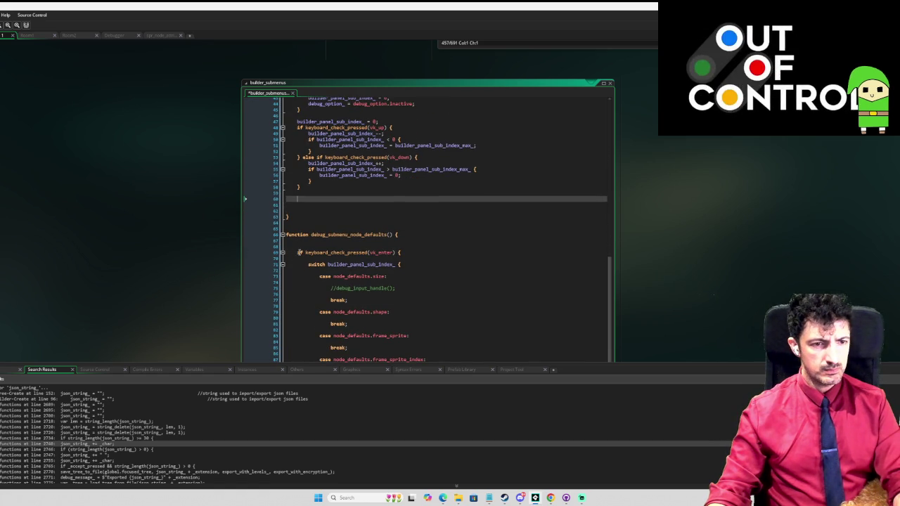
pyautogui.moveTo(309, 264)
pyautogui.mouseDown()
pyautogui.moveTo(403, 275)
pyautogui.moveTo(442, 355)
pyautogui.moveTo(442, 345)
pyautogui.moveTo(435, 376)
pyautogui.mouseUp()
pyautogui.scroll(6, 418, 237)
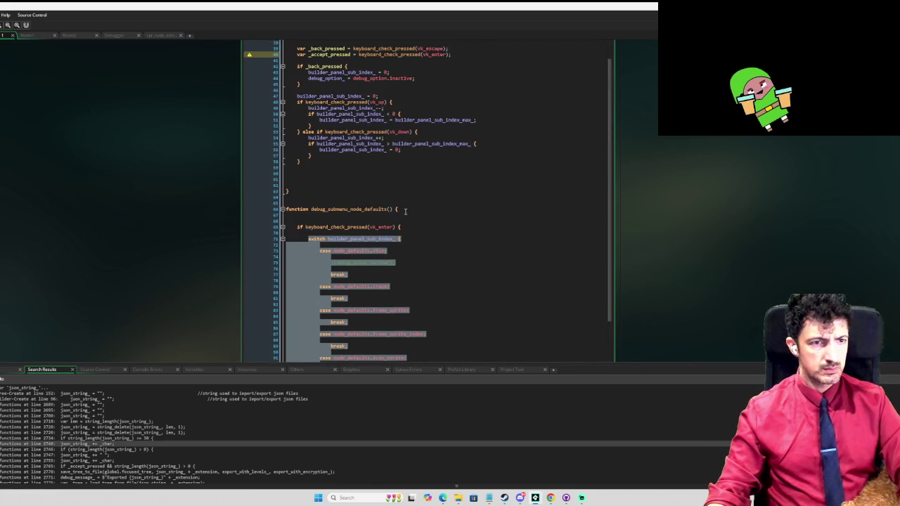
pyautogui.scroll(1, 405, 211)
pyautogui.click(317, 185)
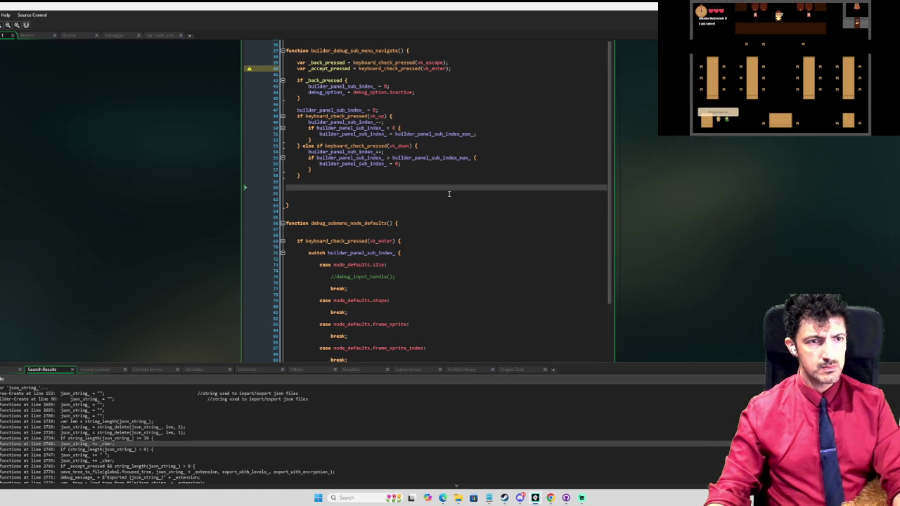
pyautogui.scroll(2, 448, 191)
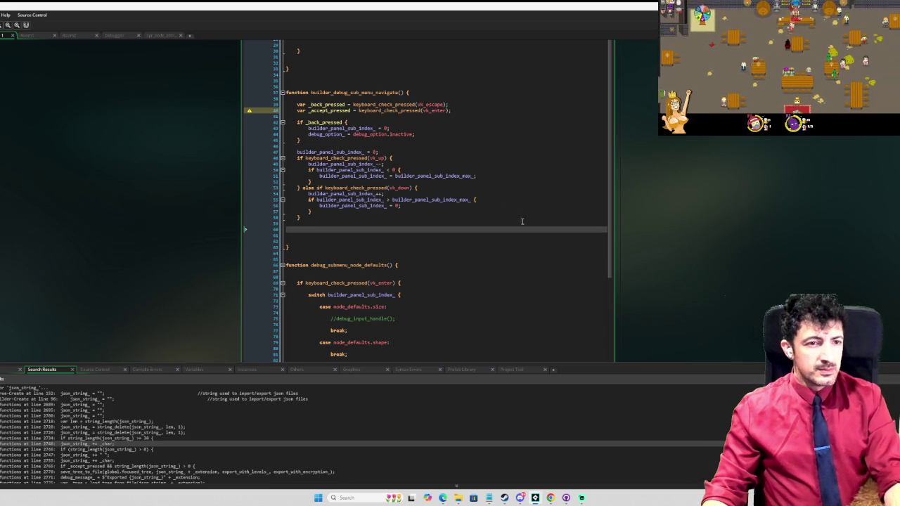
pyautogui.scroll(5, 696, 211)
pyautogui.scroll(-4, 696, 211)
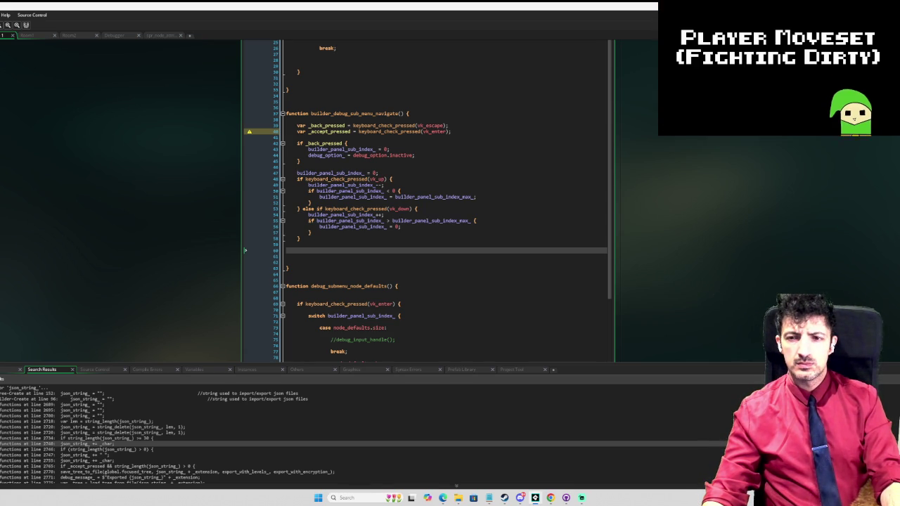
pyautogui.hotkey('ctrl', 'Tab')
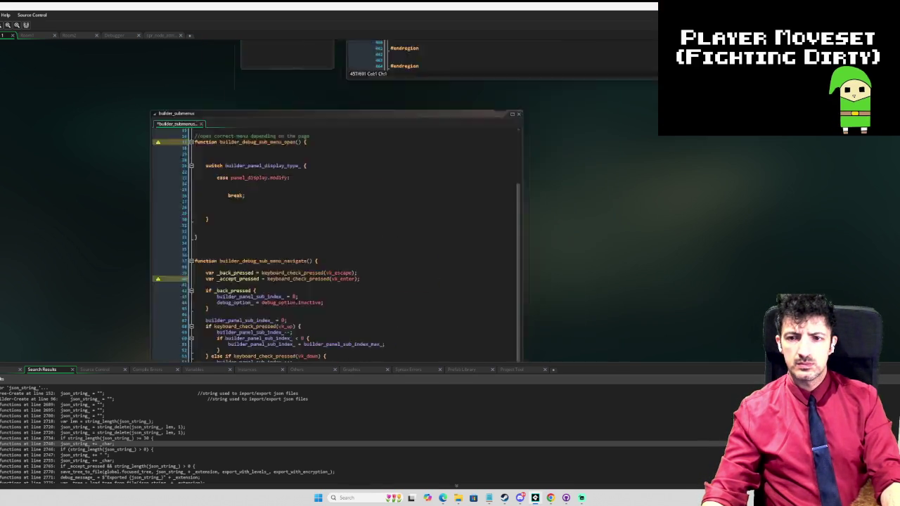
# In obj_tree_builder's Create event, add builder_panel_sub_menu_editing_ = false; on line 124
pyautogui.click(111, 147)
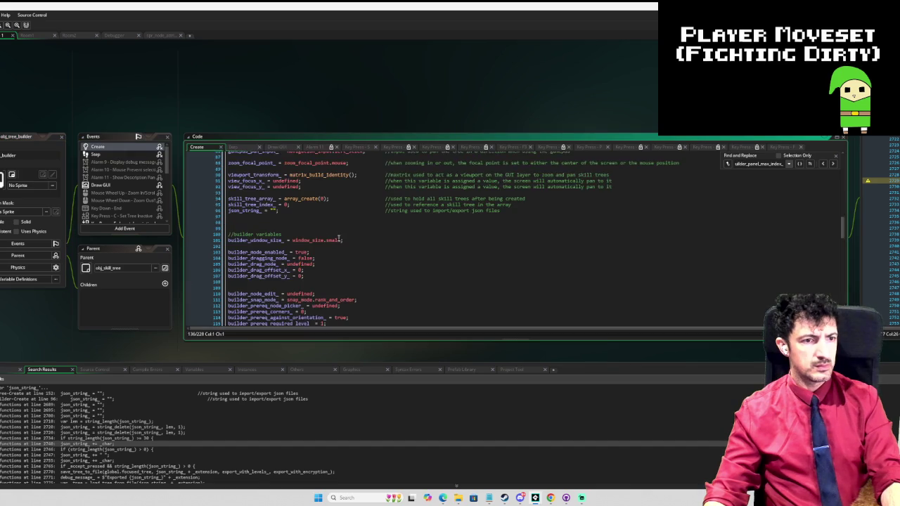
pyautogui.scroll(-5, 334, 247)
pyautogui.click(303, 278)
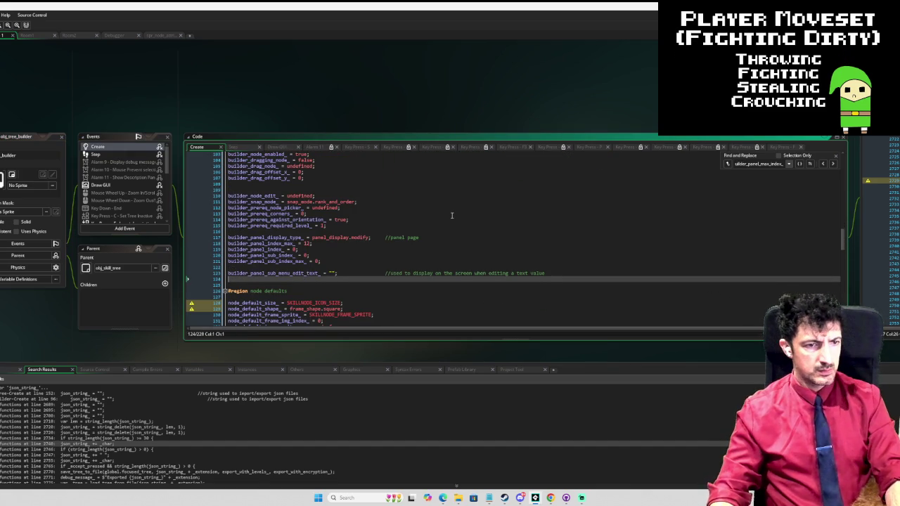
pyautogui.write('builder_panel_sub')
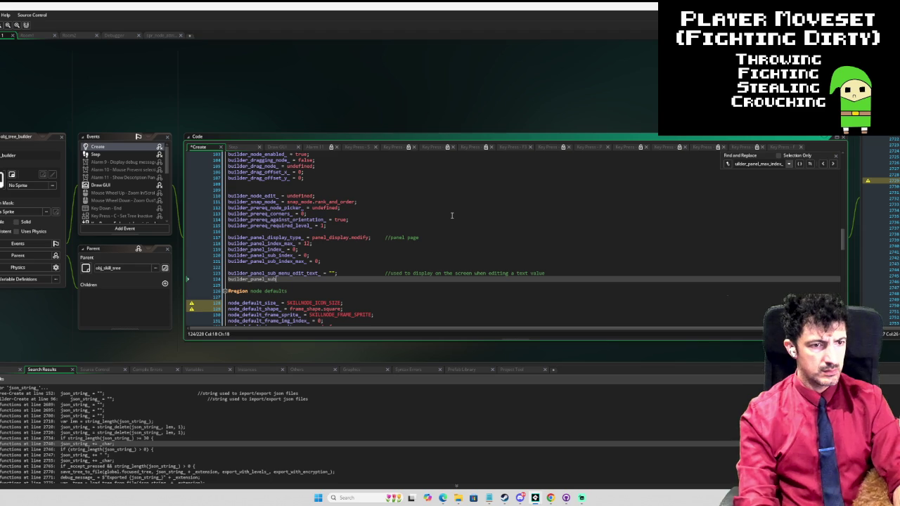
pyautogui.write('_menu_edi')
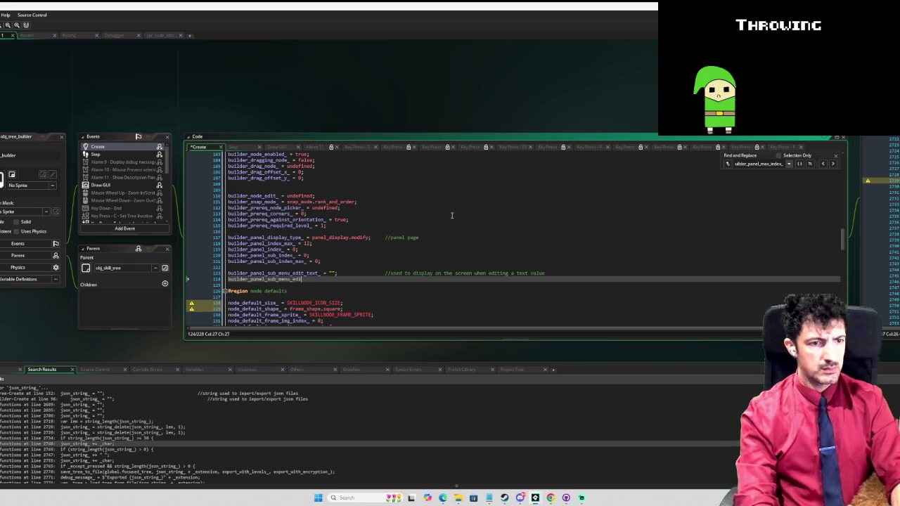
pyautogui.write('ting')
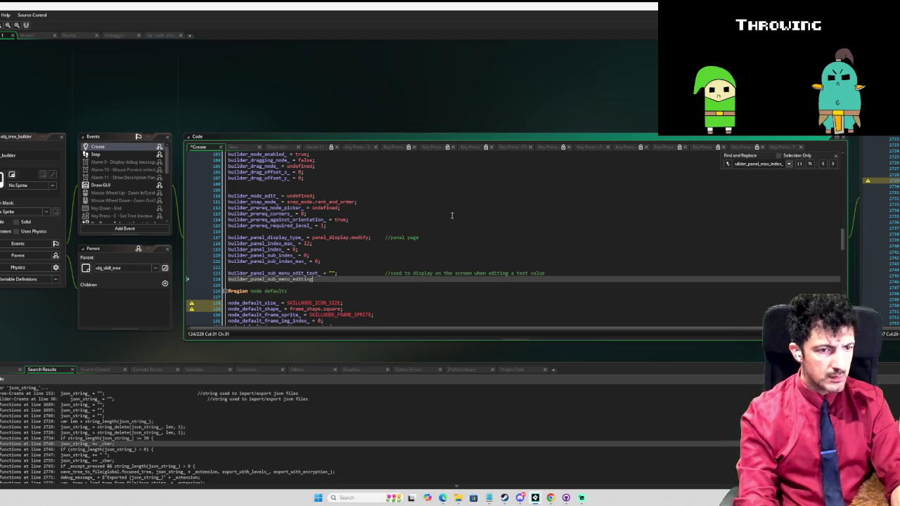
pyautogui.write('_ = false;')
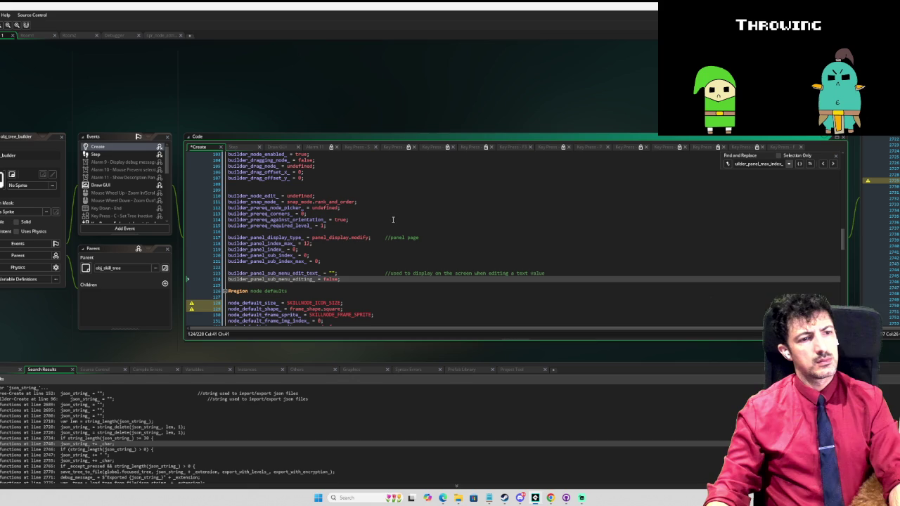
pyautogui.doubleClick(280, 280)
pyautogui.scroll(-2, 137, 199)
pyautogui.hscroll(5, 348, 238)
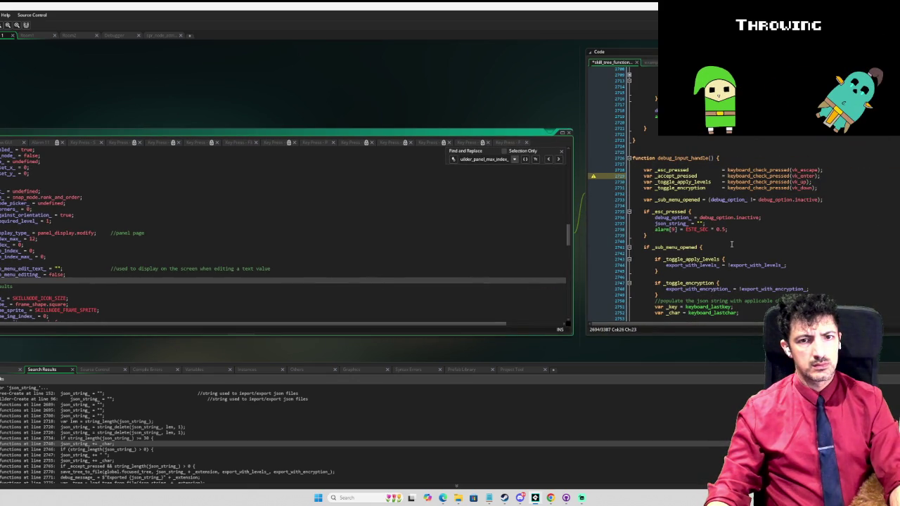
pyautogui.scroll(6, 731, 244)
pyautogui.moveTo(452, 284); pyautogui.dragTo(641, 143)
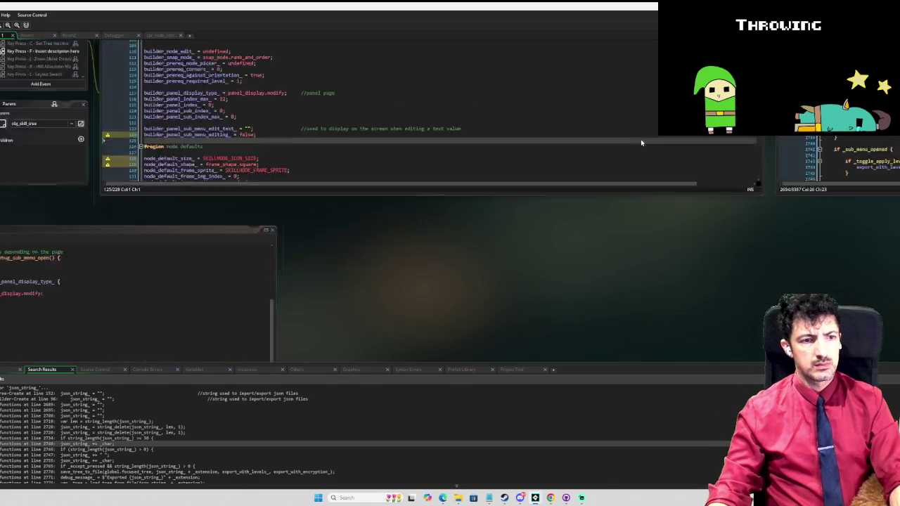
# Add if _accept_pressed { builder_panel_sub_menu_editing_ = true; } after the back-pressed block
pyautogui.moveTo(518, 239); pyautogui.dragTo(642, 205)
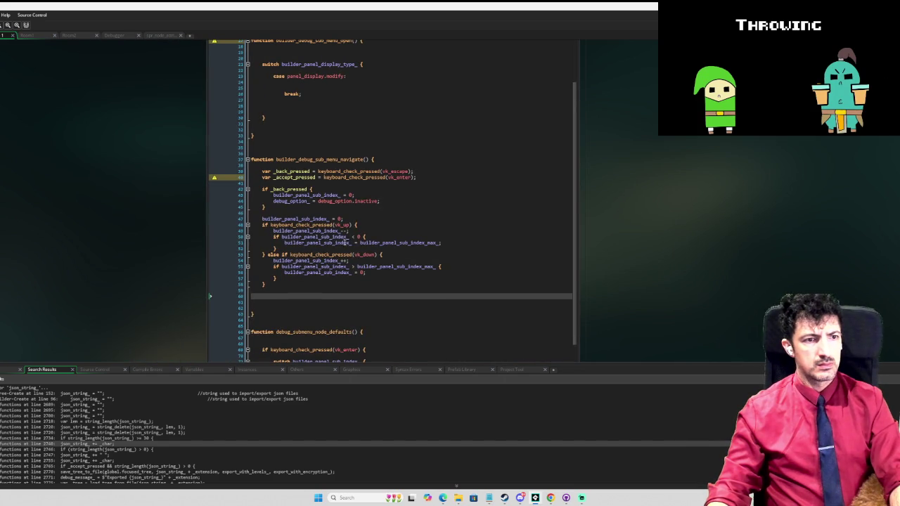
pyautogui.click(272, 296)
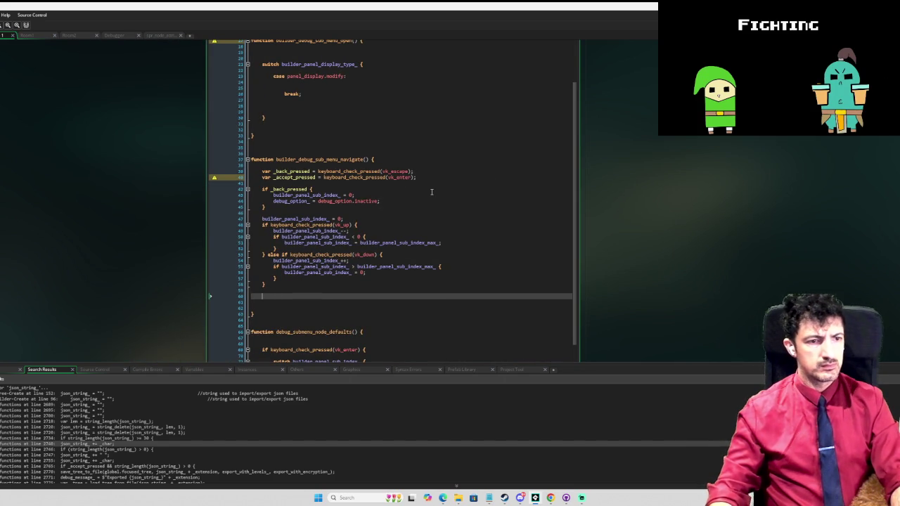
pyautogui.press('Up')
pyautogui.press('Up')
pyautogui.press('Up')
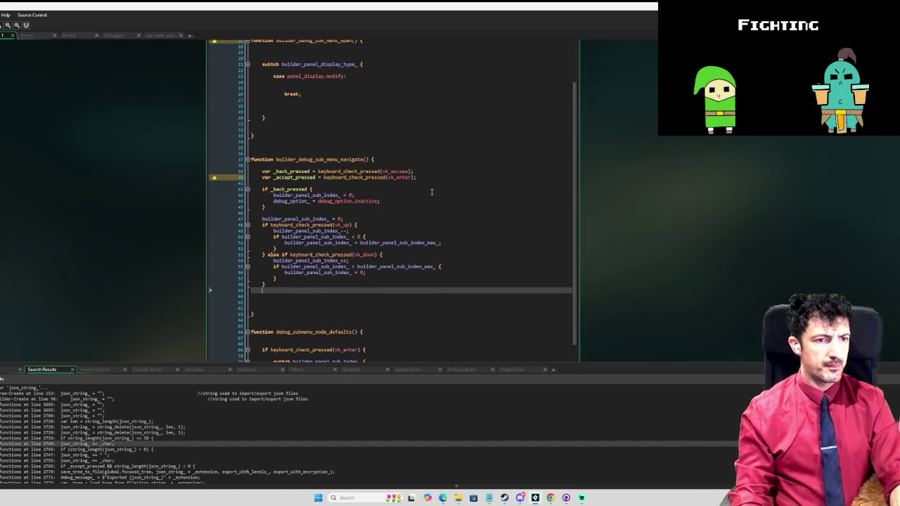
pyautogui.press('Return')
pyautogui.press('Return')
pyautogui.press('Up')
pyautogui.write('if _accept_pressed')
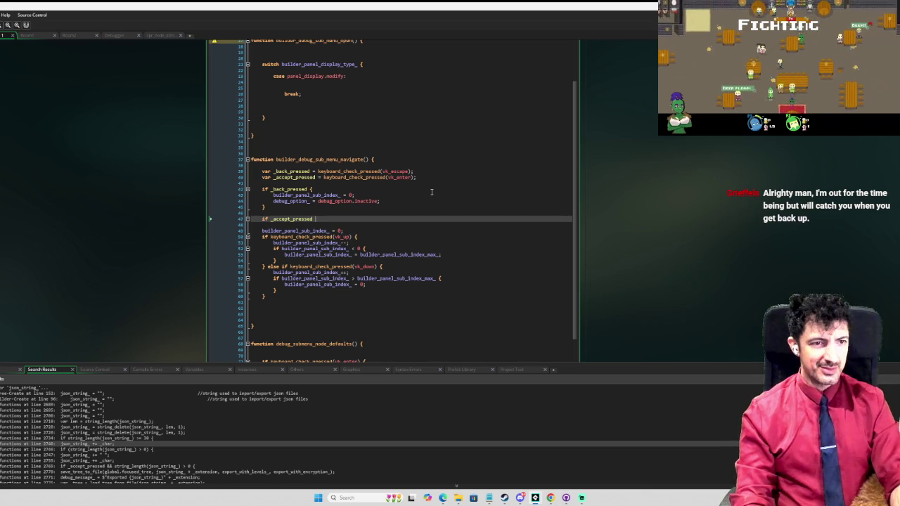
pyautogui.write('{')
pyautogui.press('Return')
pyautogui.press('Return')
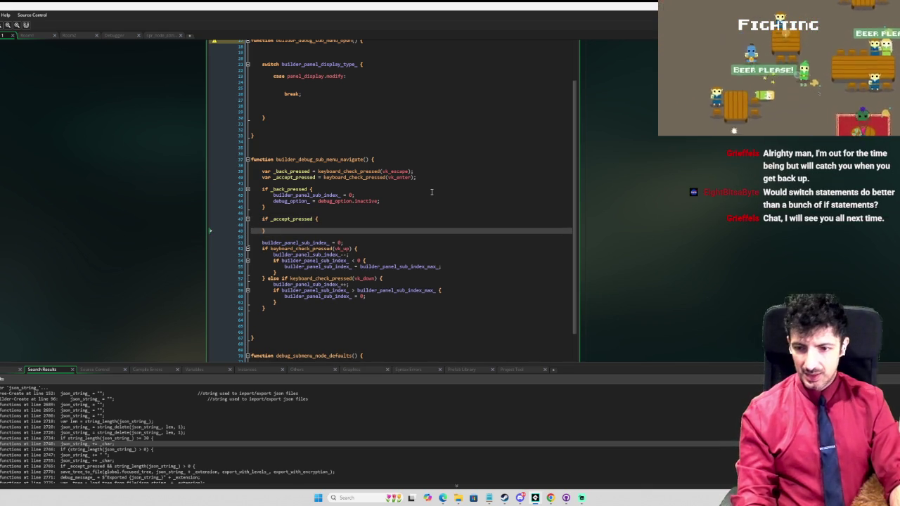
pyautogui.press('Up')
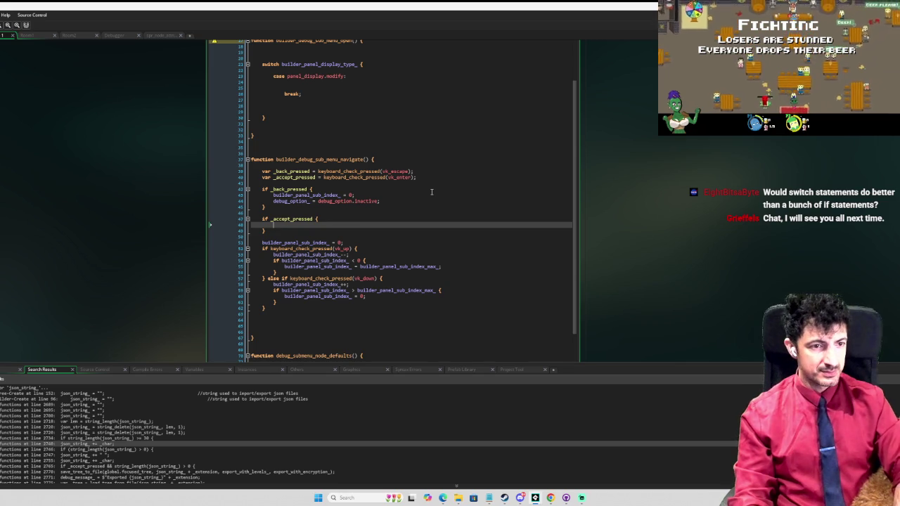
pyautogui.write('builder_panel_sub_menu_editing_ = true;')
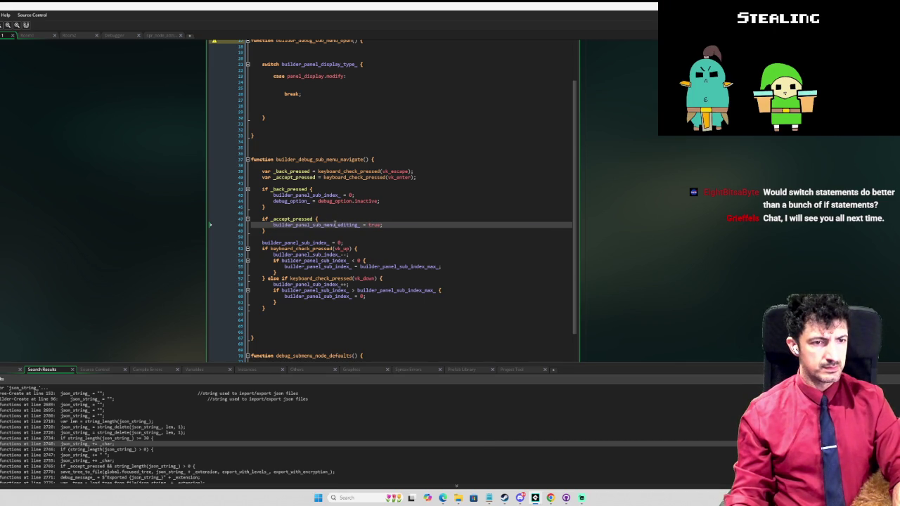
pyautogui.click(448, 199)
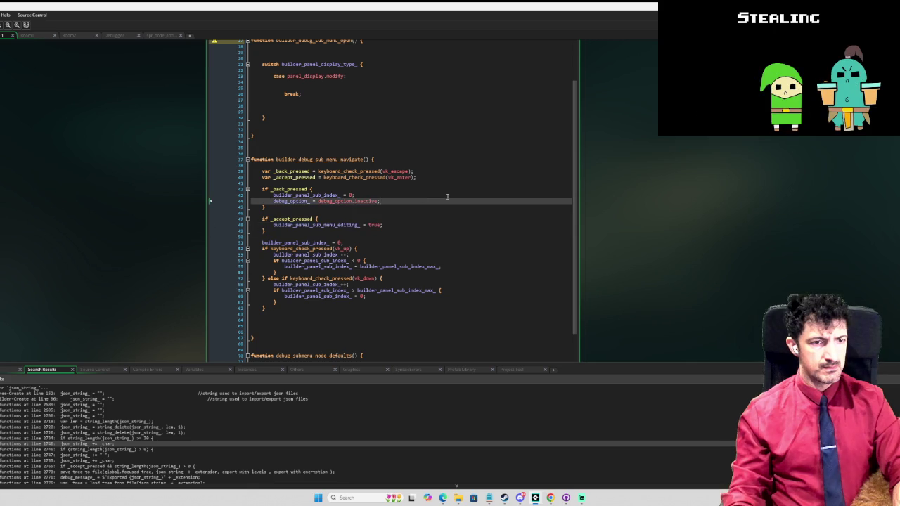
# In the back branch, nest builder_panel_sub_menu_editing_ = false; inside if builder_panel_sub_menu_editing_
pyautogui.press('Return')
pyautogui.write('builder_panel_sub_menu_editing_ = f')
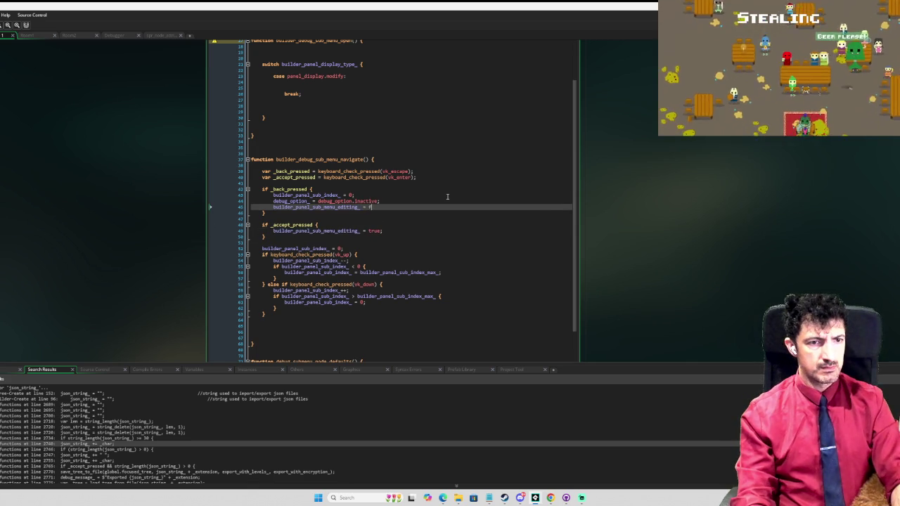
pyautogui.write('alse;')
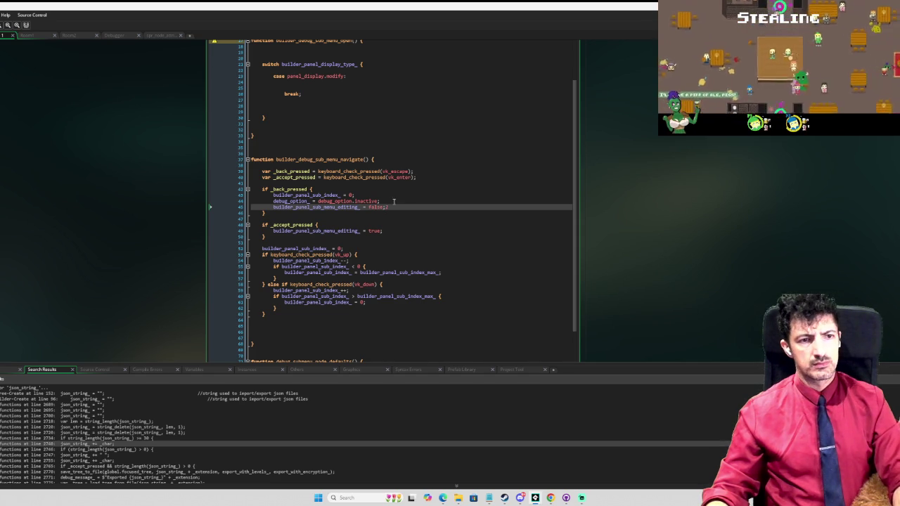
pyautogui.click(400, 202)
pyautogui.press('Return')
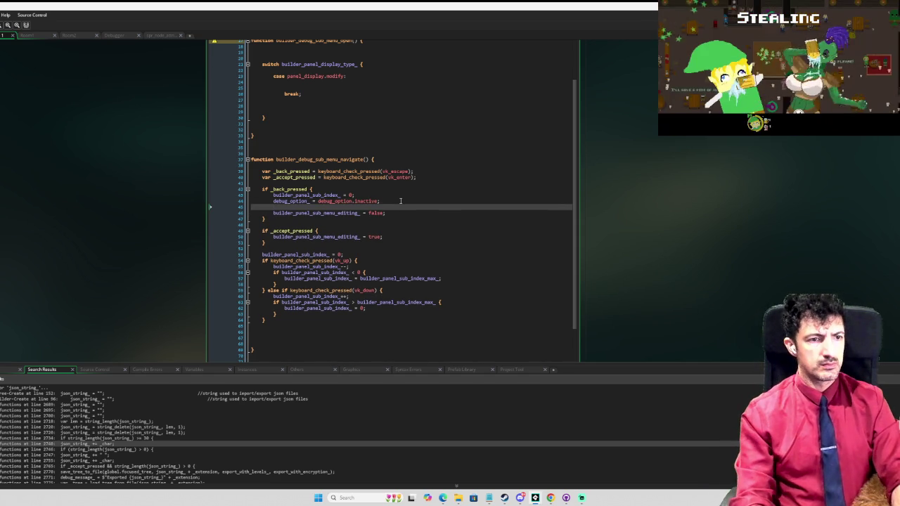
pyautogui.write('dif ')
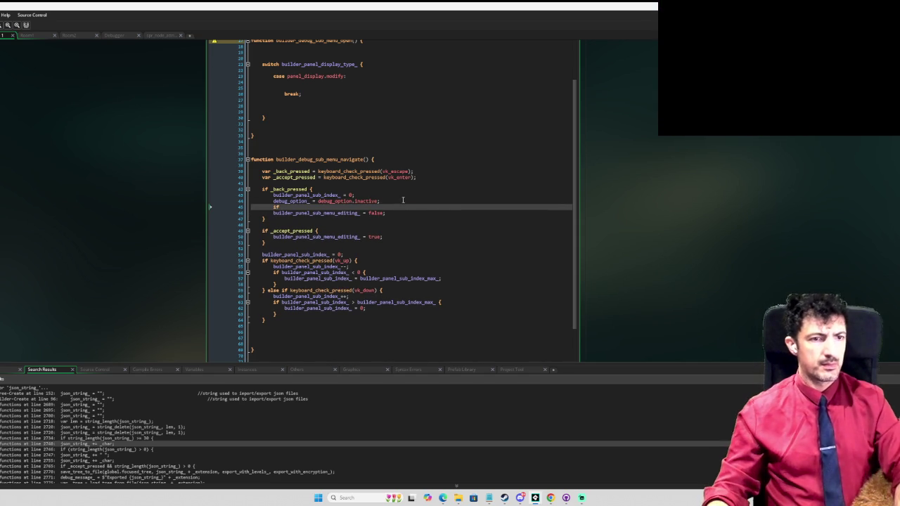
pyautogui.write('builder_panel_sub_menu_editing_ {')
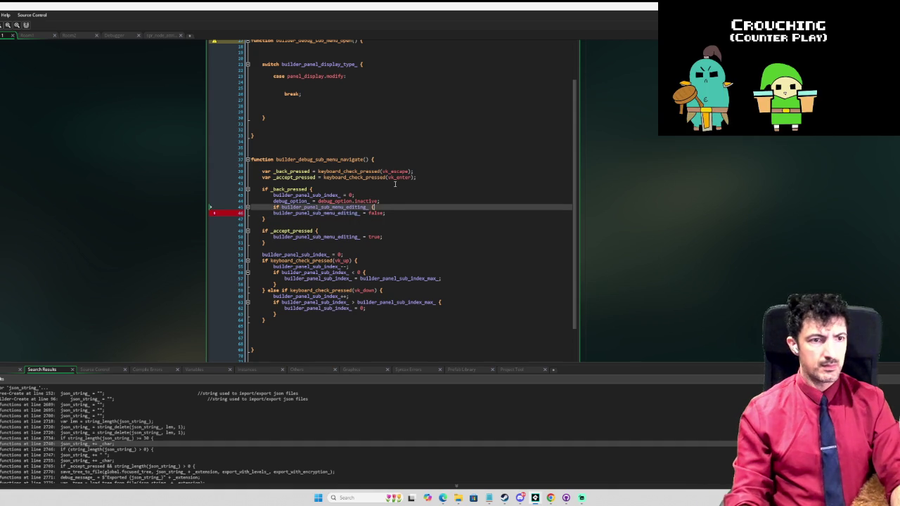
pyautogui.press('Down')
pyautogui.press('Home')
pyautogui.press('Tab')
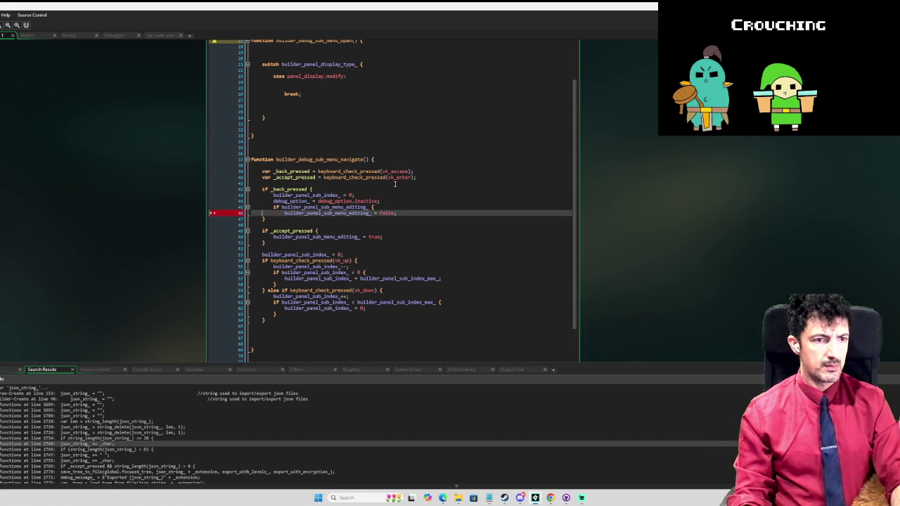
pyautogui.press('Return')
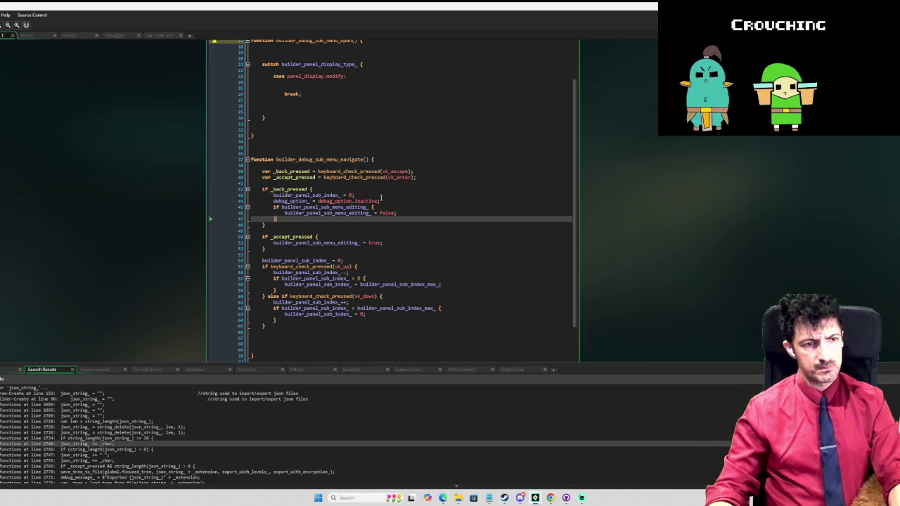
# Copy that if-block into the accept branch, negating the condition with ! and changing false to true
pyautogui.click(330, 236)
pyautogui.press('Return')
pyautogui.press('Return')
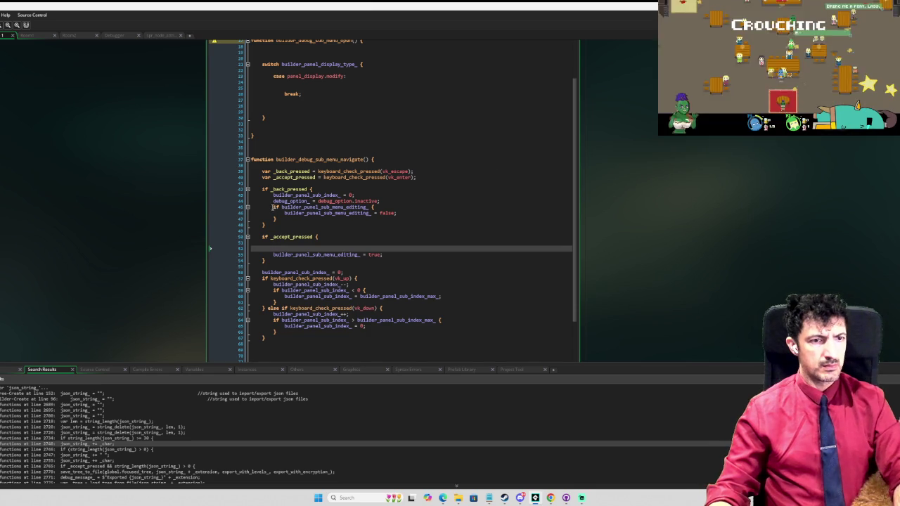
pyautogui.moveTo(273, 207); pyautogui.dragTo(279, 220)
pyautogui.hotkey('ctrl', 'c')
pyautogui.click(287, 243)
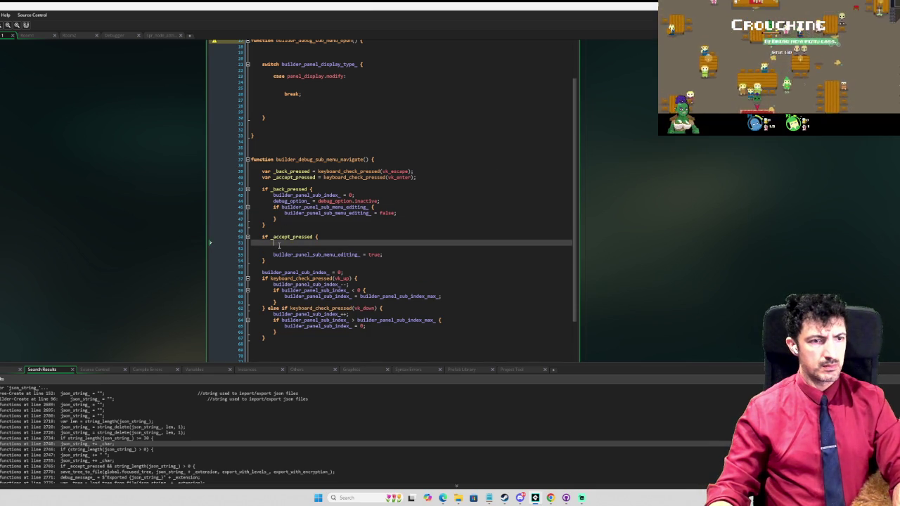
pyautogui.hotkey('ctrl', 'v')
pyautogui.moveTo(282, 243); pyautogui.dragTo(370, 242)
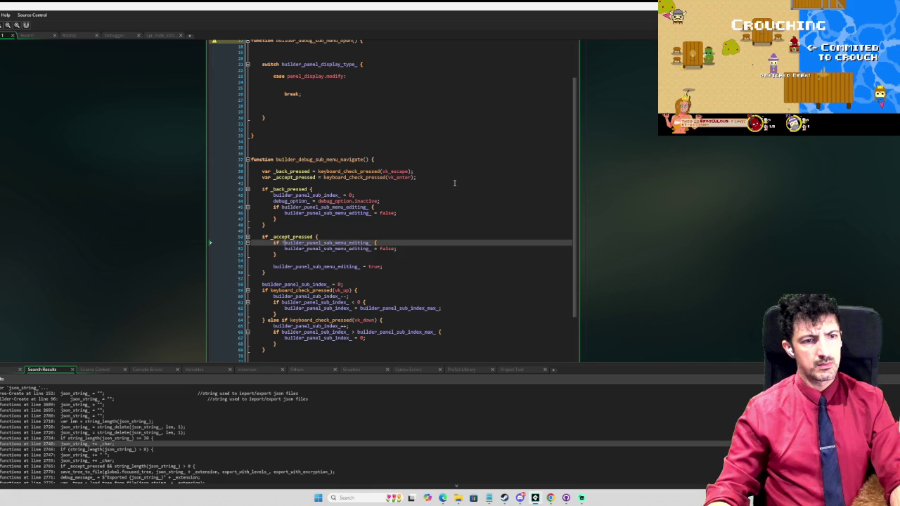
pyautogui.write('!')
pyautogui.doubleClick(387, 249)
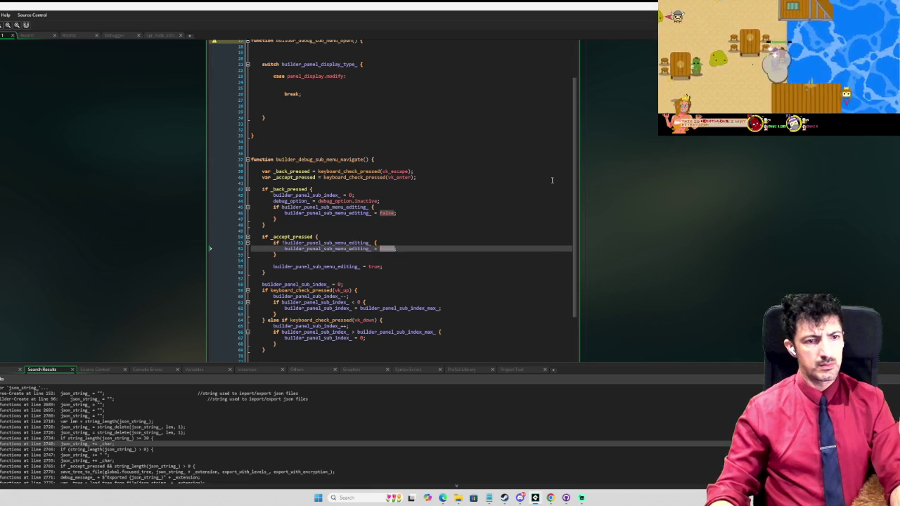
pyautogui.write('true')
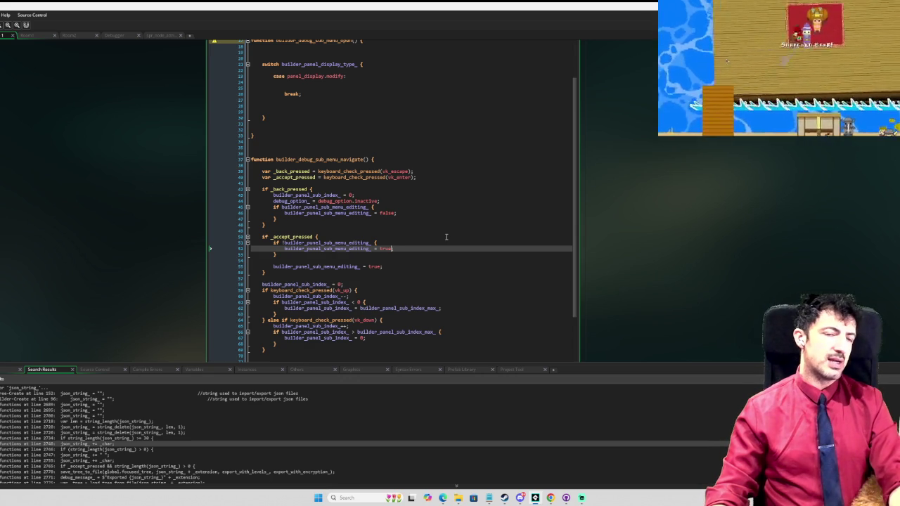
# Scroll through the navigate function, then add the missing ; after true on line 52
pyautogui.scroll(-5, 446, 237)
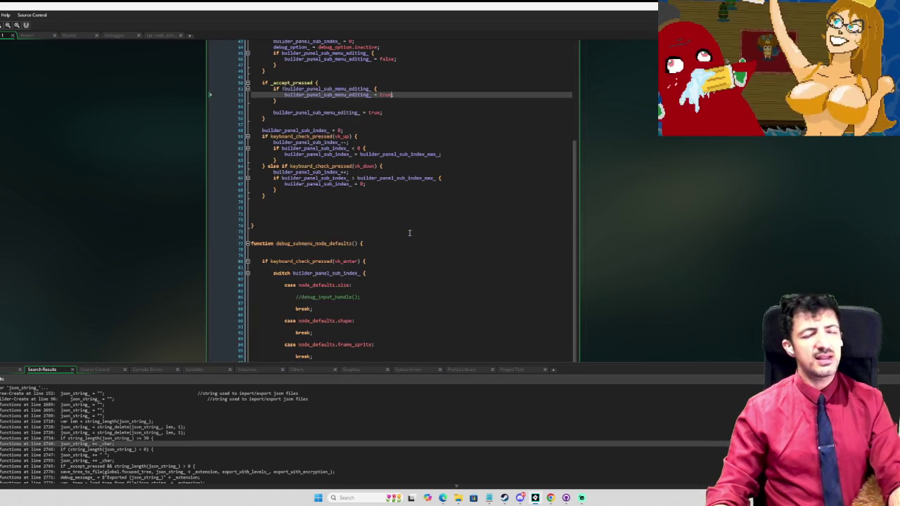
pyautogui.scroll(-4, 408, 228)
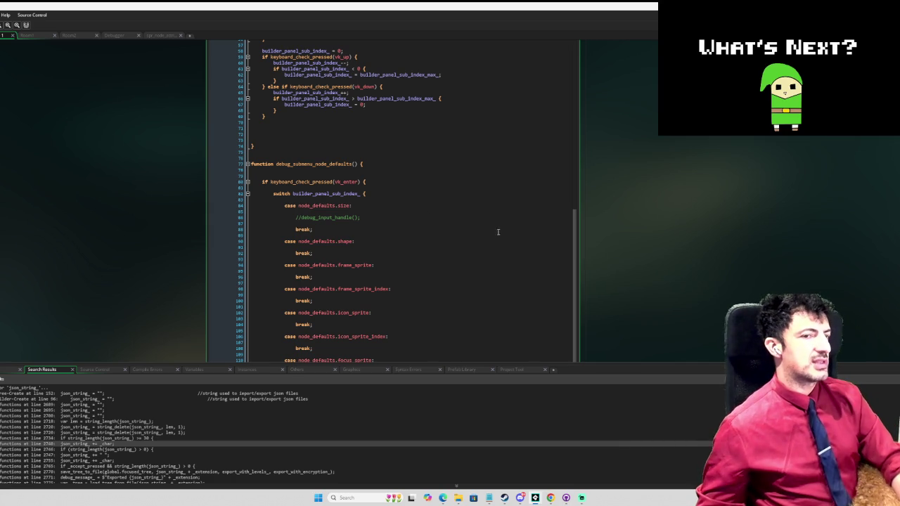
pyautogui.scroll(-3, 498, 232)
pyautogui.scroll(-3, 697, 251)
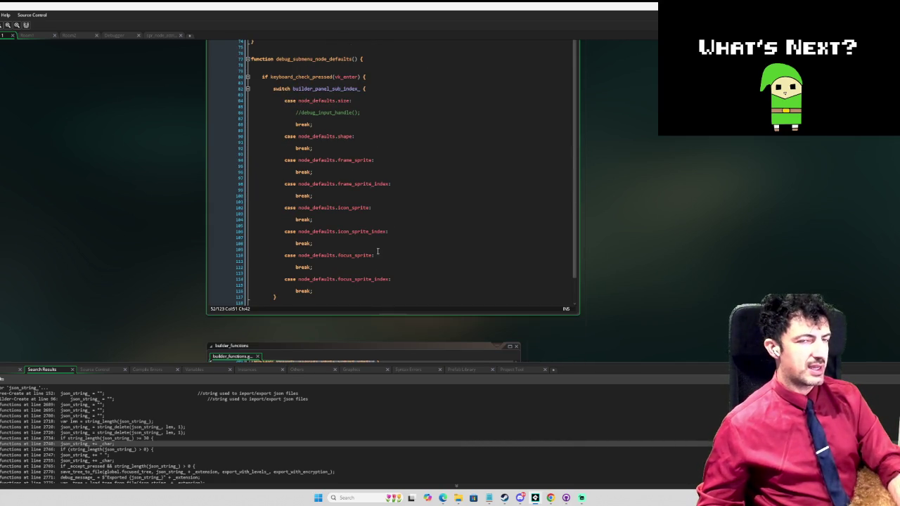
pyautogui.scroll(13, 368, 175)
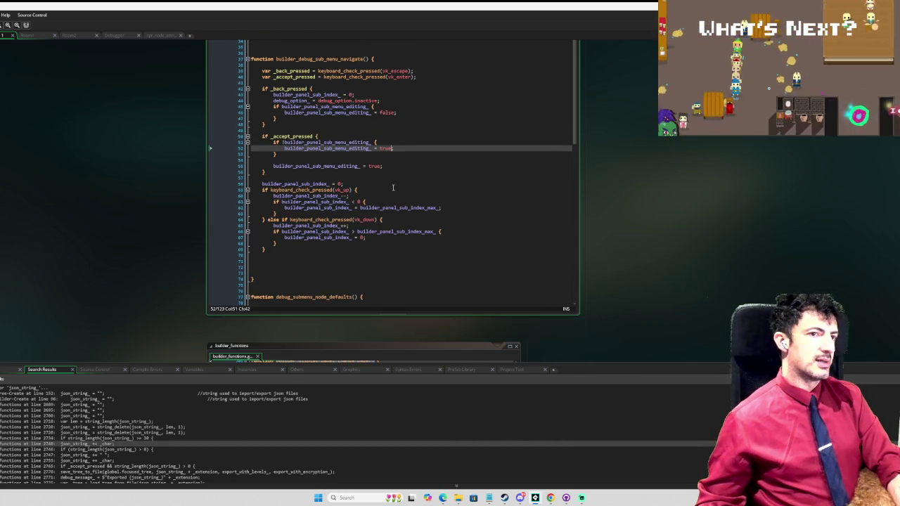
pyautogui.scroll(2, 393, 187)
pyautogui.scroll(-4, 393, 187)
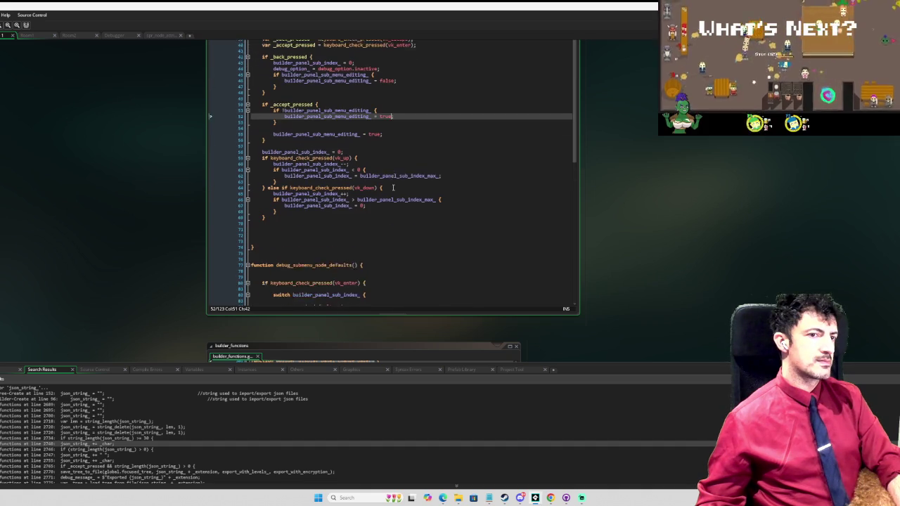
pyautogui.scroll(1, 393, 187)
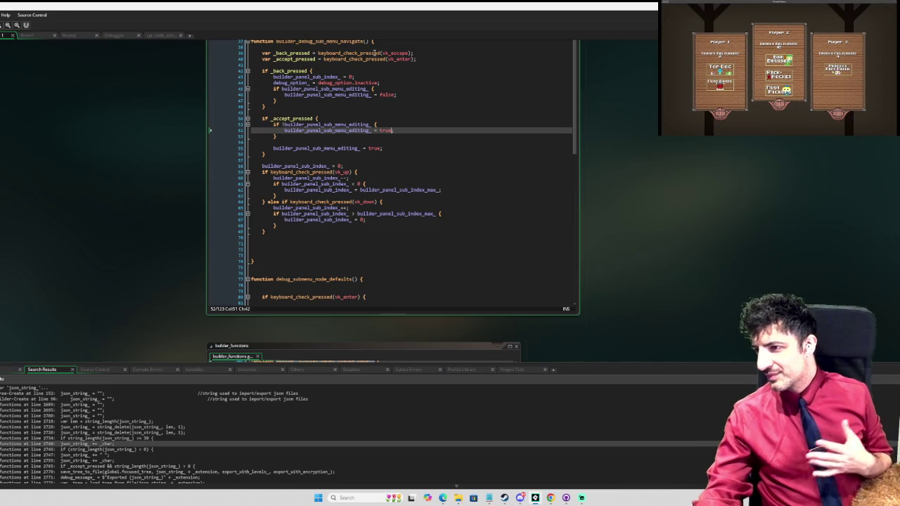
pyautogui.write(';')
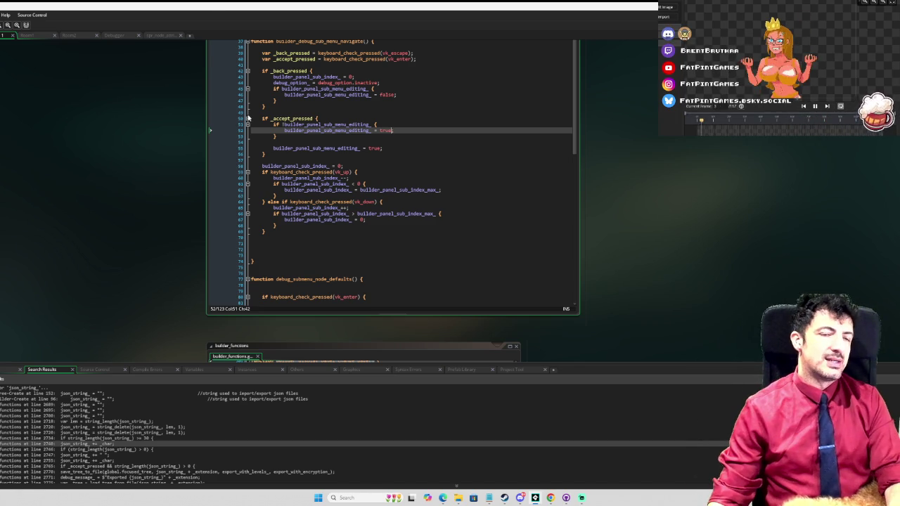
pyautogui.scroll(3, 368, 204)
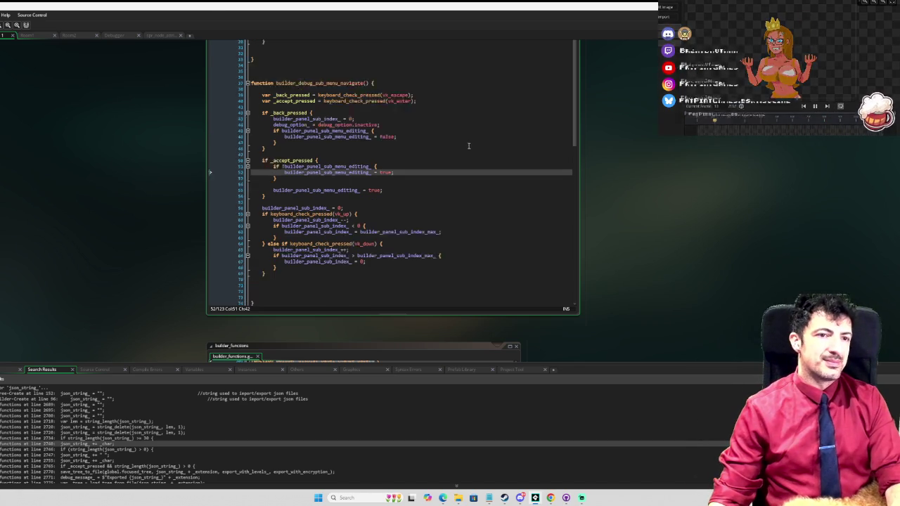
# Cut the unconditional editing = true line and start an else { } block in its place
pyautogui.click(396, 203)
pyautogui.hotkey('ctrl', 'x')
pyautogui.press('BackSpace')
pyautogui.press('BackSpace')
pyautogui.press('BackSpace')
pyautogui.write('else')
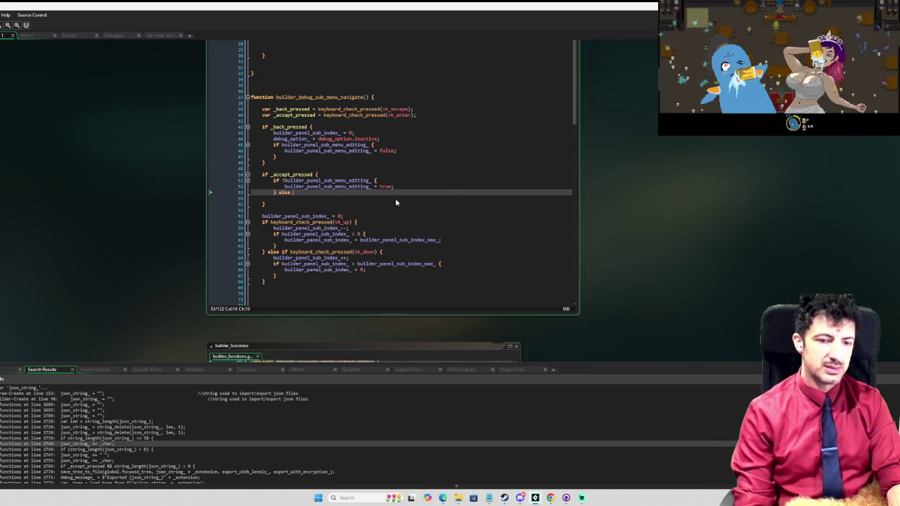
pyautogui.write(' {')
pyautogui.press('Return')
pyautogui.press('Return')
pyautogui.write('}')
pyautogui.press('Up')
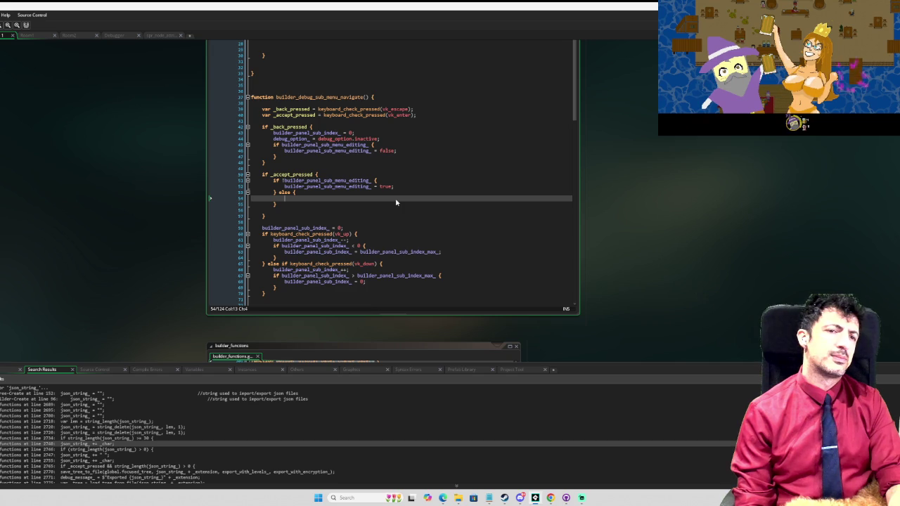
# Remove the empty else branch again from the accept check
pyautogui.scroll(-5, 395, 203)
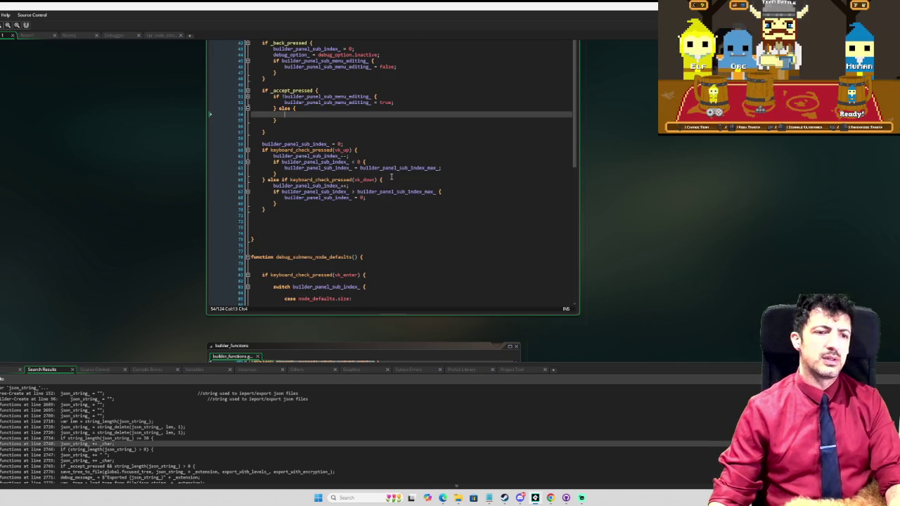
pyautogui.scroll(-3, 386, 192)
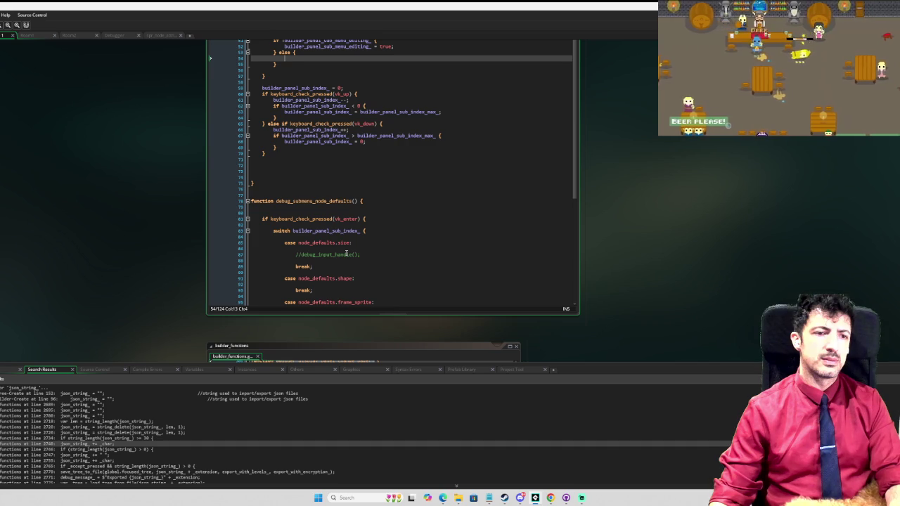
pyautogui.scroll(1, 346, 254)
pyautogui.scroll(2, 346, 254)
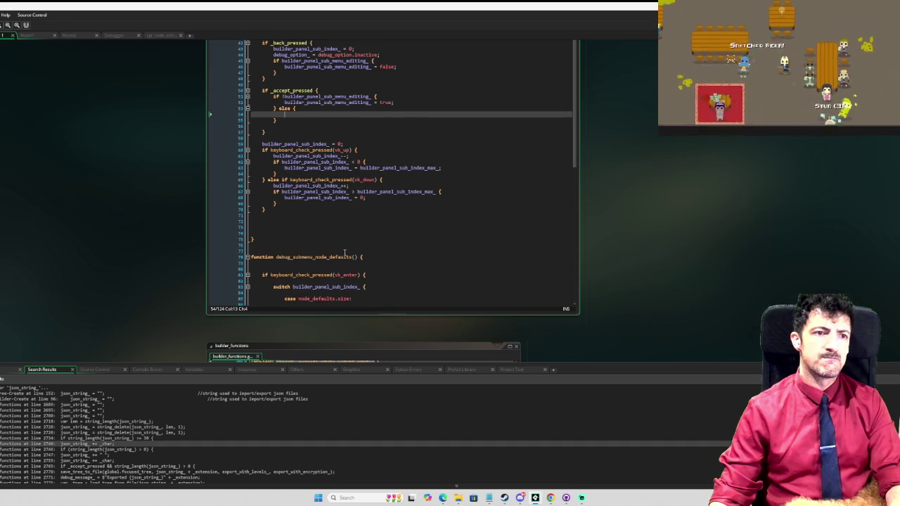
pyautogui.hotkey('shift', 'Down')
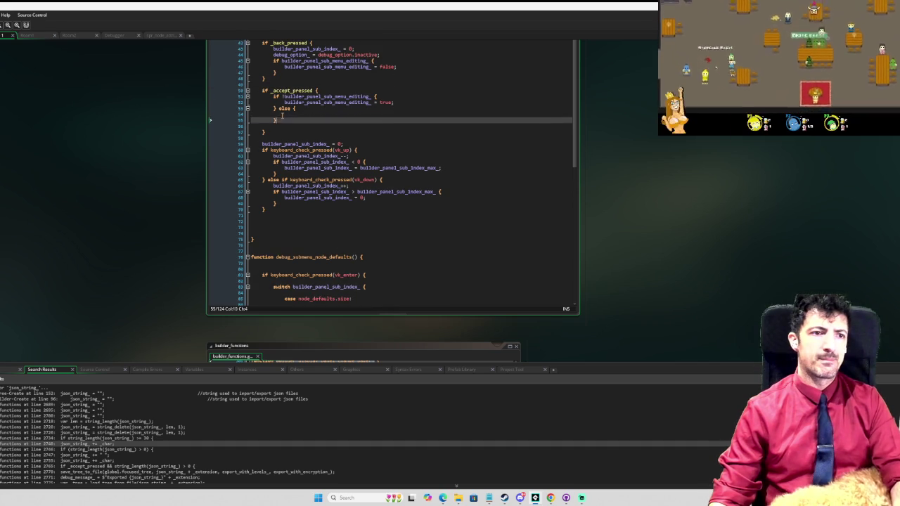
pyautogui.hotkey('shift', 'Up')
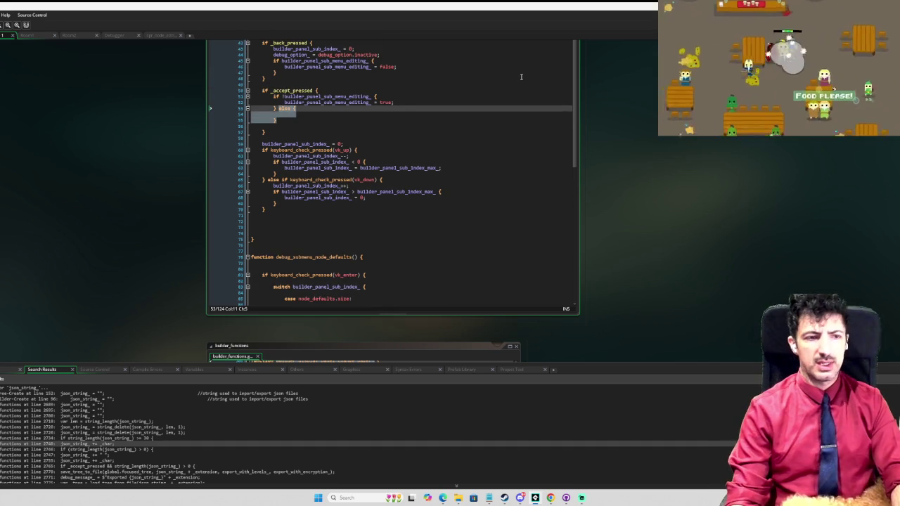
pyautogui.press('BackSpace')
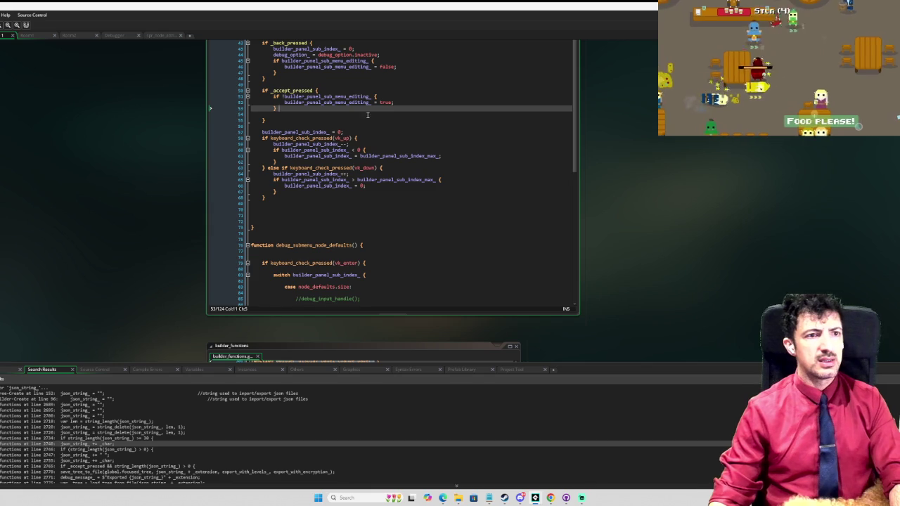
# Delete the if keyboard_check_pressed(vk_enter) { line from debug_submenu_node_defaults
pyautogui.scroll(2, 360, 128)
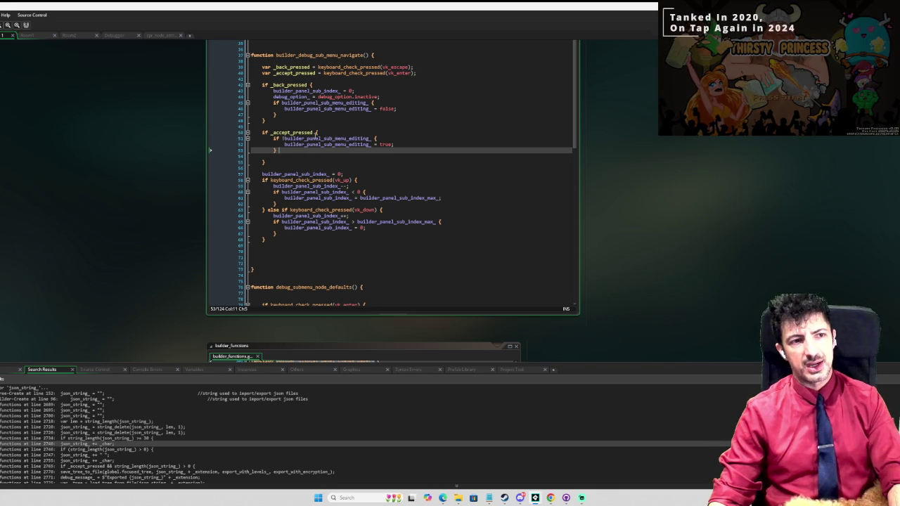
pyautogui.scroll(-4, 320, 241)
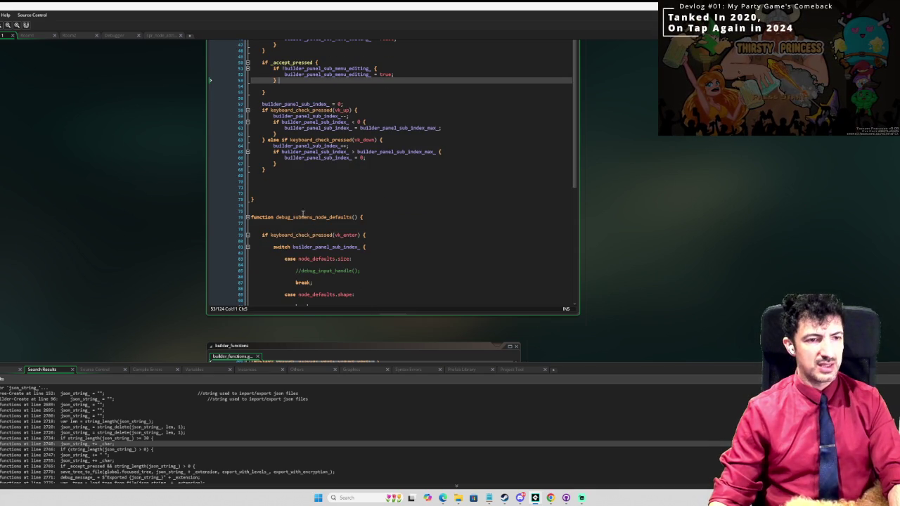
pyautogui.scroll(-1, 352, 232)
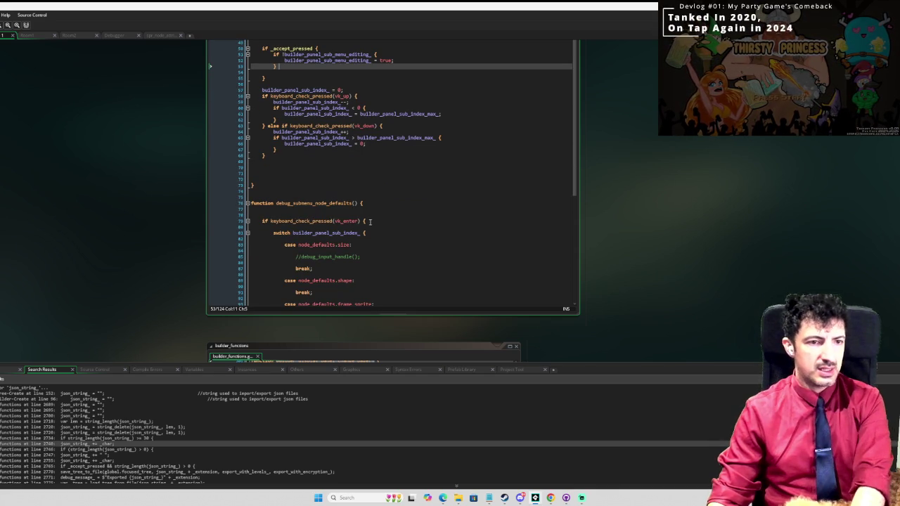
pyautogui.click(373, 221)
pyautogui.hotkey('shift', 'Up')
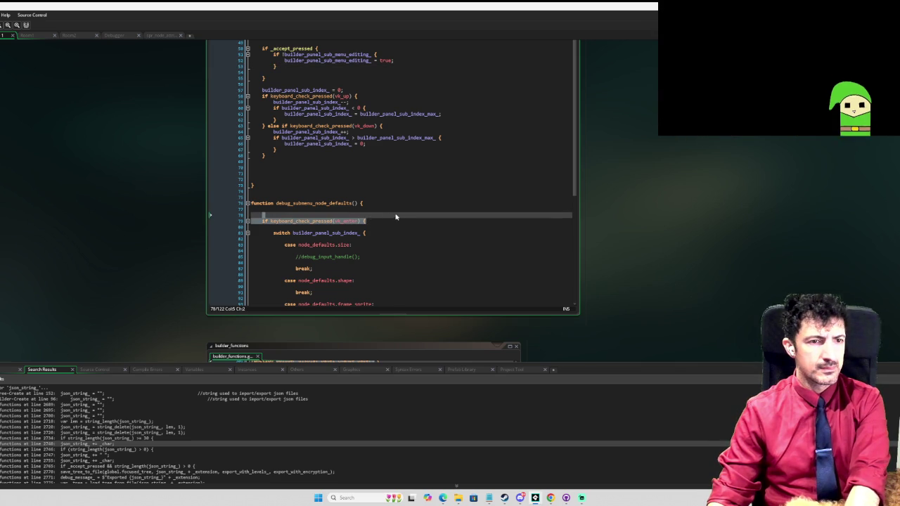
pyautogui.press('BackSpace')
pyautogui.press('BackSpace')
pyautogui.scroll(-8, 387, 217)
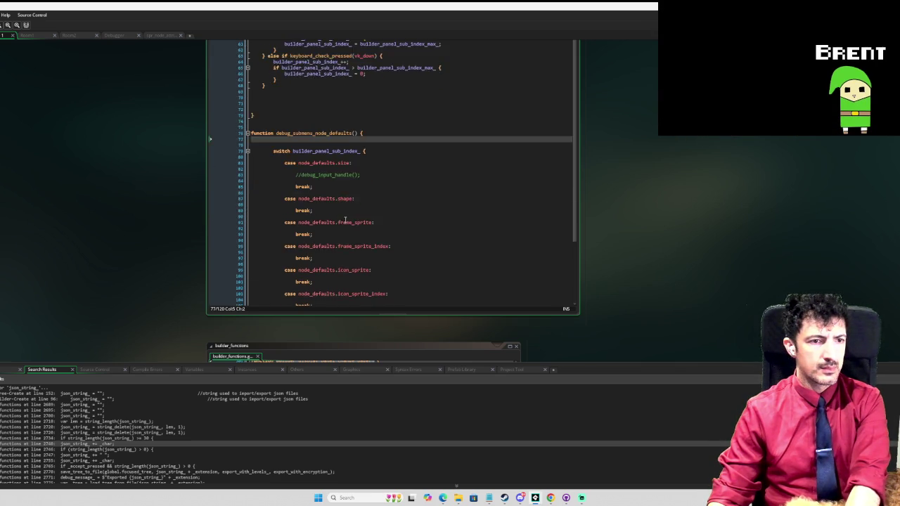
# Select the node defaults switch block, then undo a mistyped if line in the navigate function
pyautogui.click(274, 278)
pyautogui.moveTo(275, 267); pyautogui.dragTo(273, 55)
pyautogui.scroll(6, 394, 141)
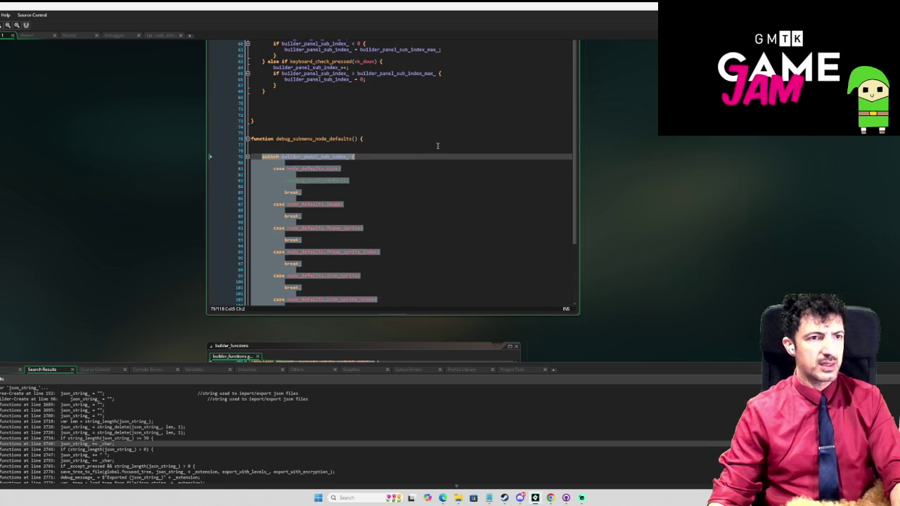
pyautogui.click(367, 122)
pyautogui.write('if if builder_punel_sub_menu_editing_ { builder_punel_sub_menu_editing_ = false;')
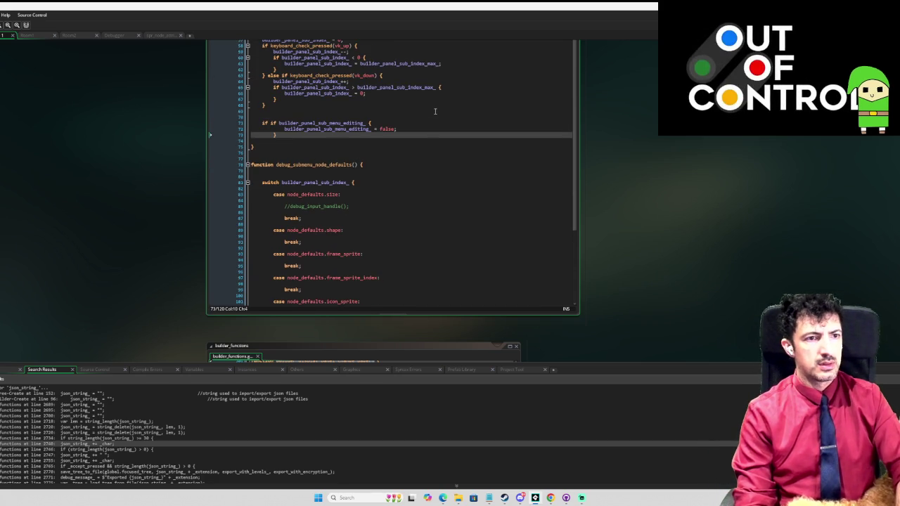
pyautogui.hotkey('ctrl', 'z')
pyautogui.hotkey('ctrl', 'z')
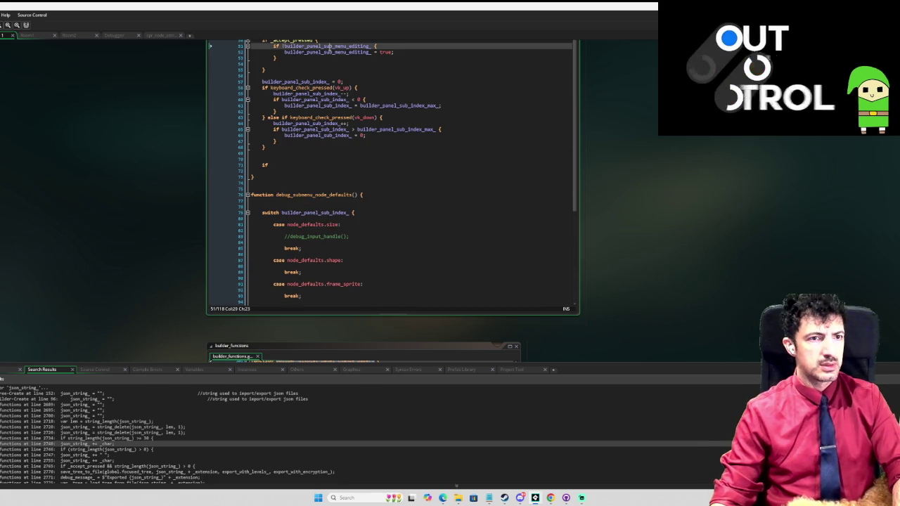
# Write if builder_panel_sub_menu_editing_ { debug_submenu_node_defaults() } above the navigate function's closing brace
pyautogui.hotkey('ctrl', 'c')
pyautogui.click(363, 165)
pyautogui.hotkey('ctrl', 'v')
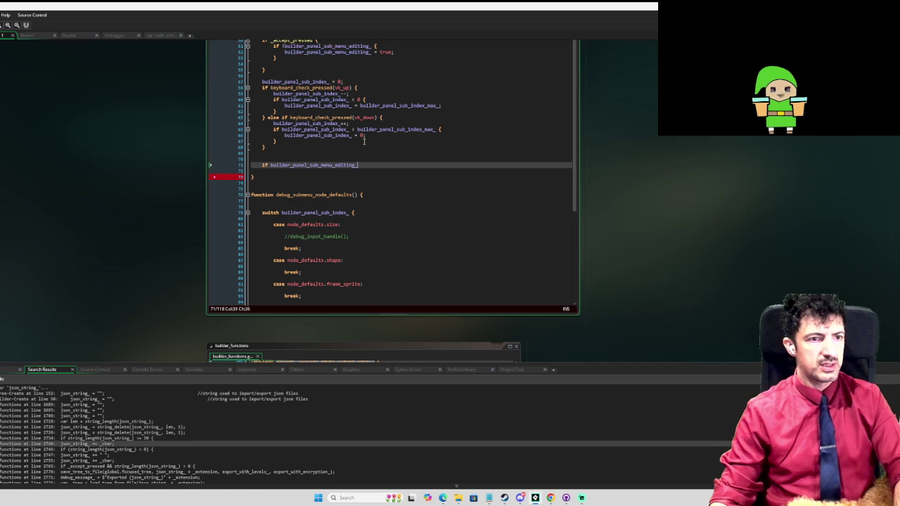
pyautogui.write('{')
pyautogui.press('Return')
pyautogui.press('Return')
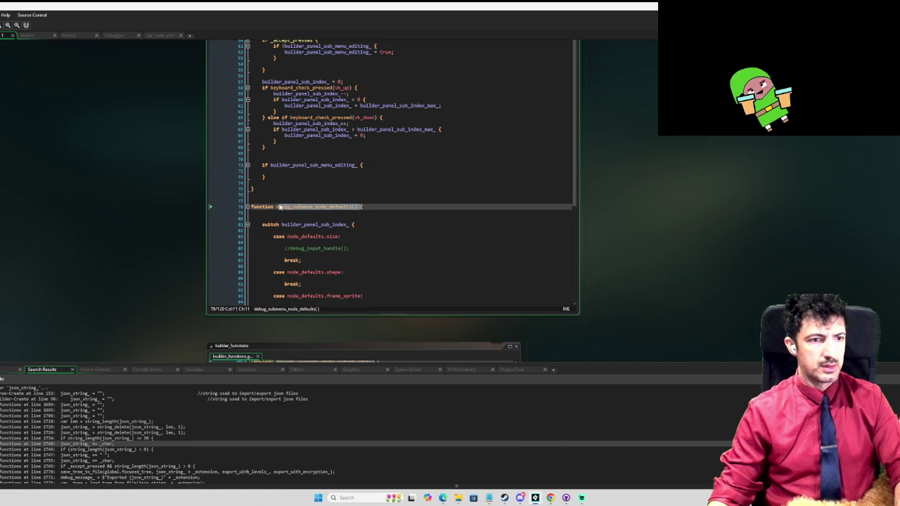
pyautogui.click(289, 170)
pyautogui.hotkey('ctrl', 'v')
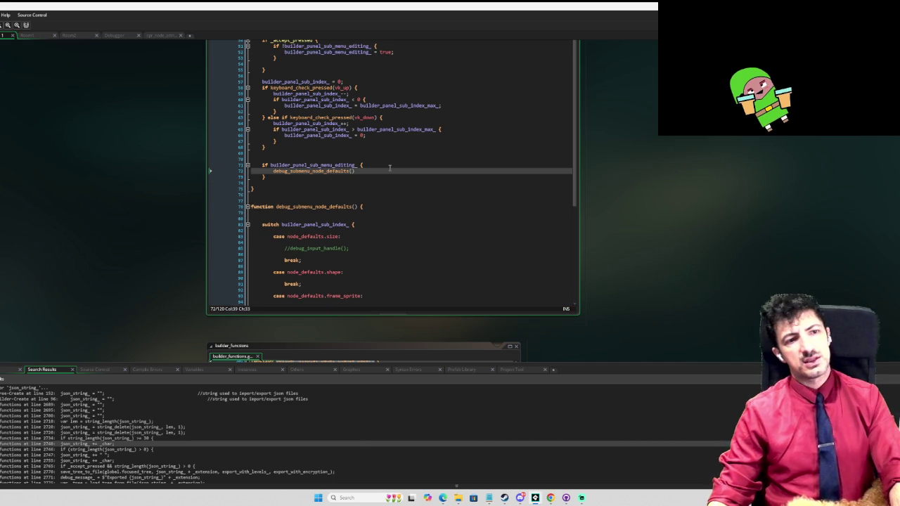
pyautogui.scroll(-1, 390, 177)
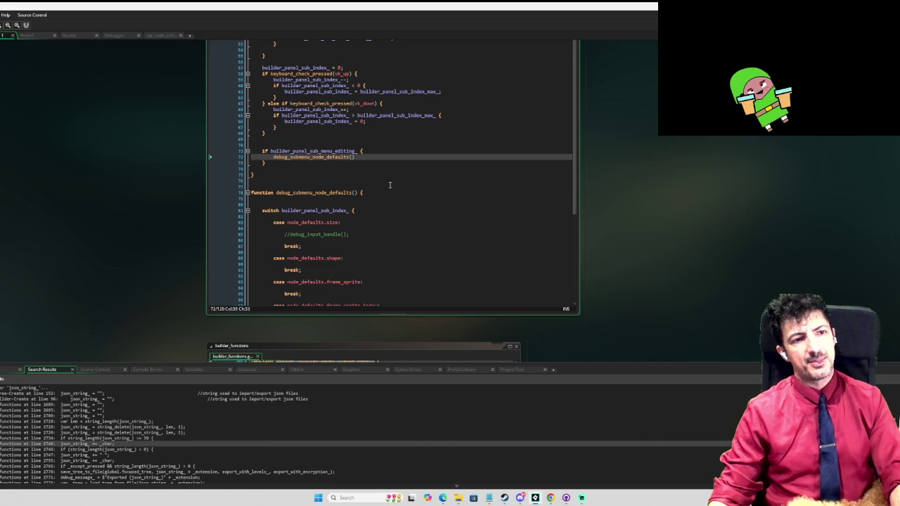
pyautogui.click(359, 236)
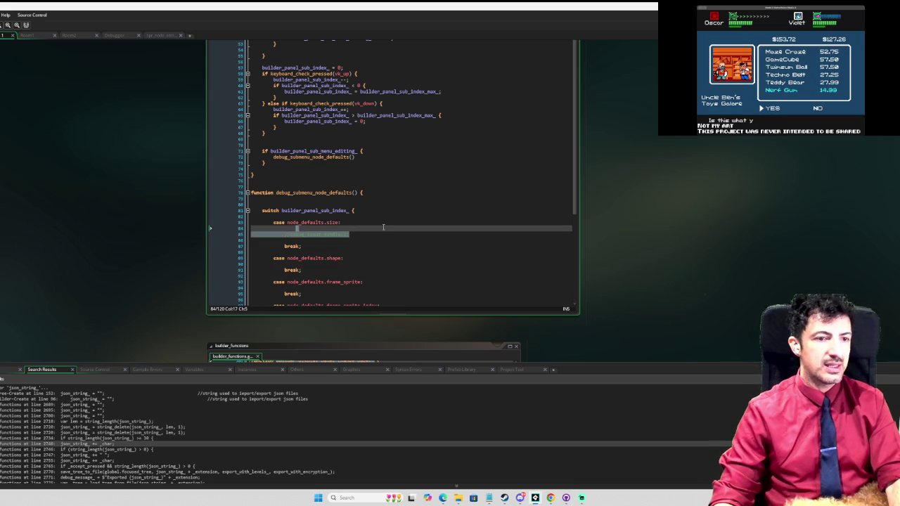
# Uncomment debug_input_handle(); in the node_defaults.size case and add a blank line after it
pyautogui.click(383, 227)
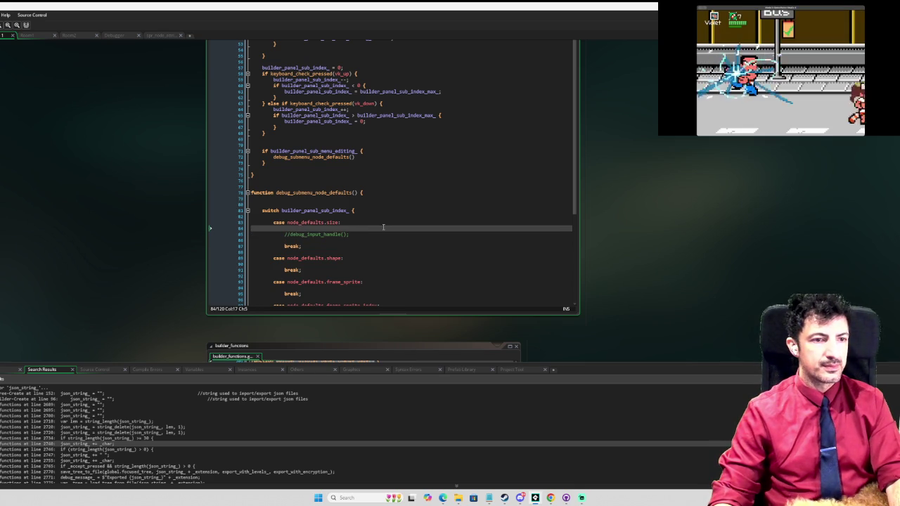
pyautogui.press('Return')
pyautogui.press('Return')
pyautogui.press('Up')
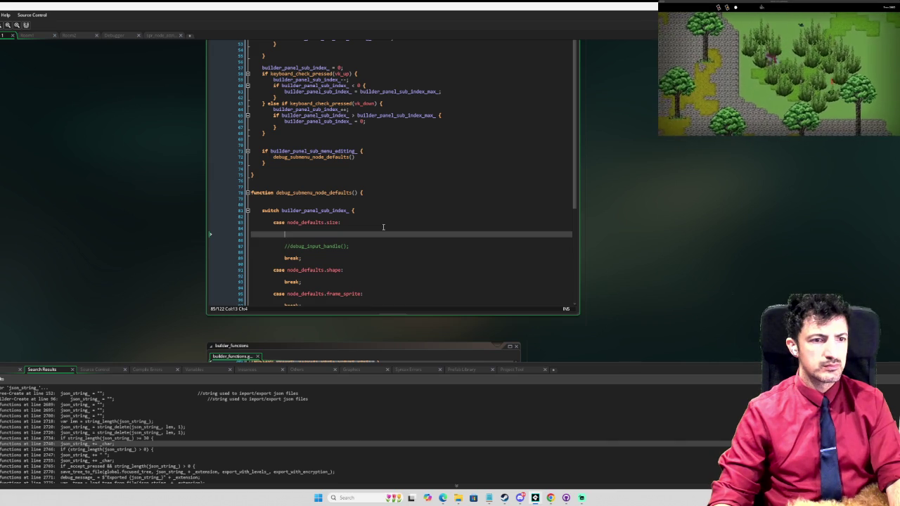
pyautogui.press('Down')
pyautogui.press('Down')
pyautogui.hotkey('ctrl', 'z')
pyautogui.hotkey('ctrl', 'z')
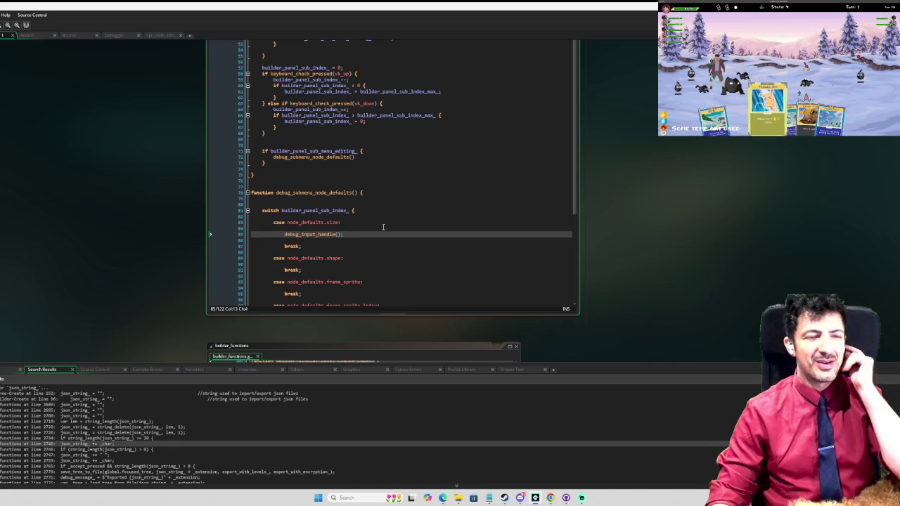
pyautogui.press('End')
pyautogui.press('Return')
pyautogui.press('Return')
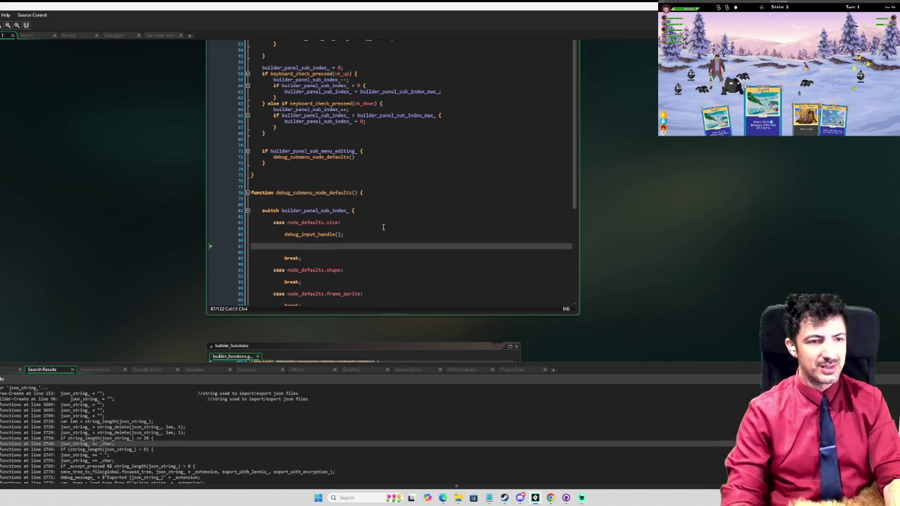
pyautogui.write('if')
pyautogui.press('BackSpace')
pyautogui.press('BackSpace')
pyautogui.press('BackSpace')
pyautogui.scroll(8, 382, 211)
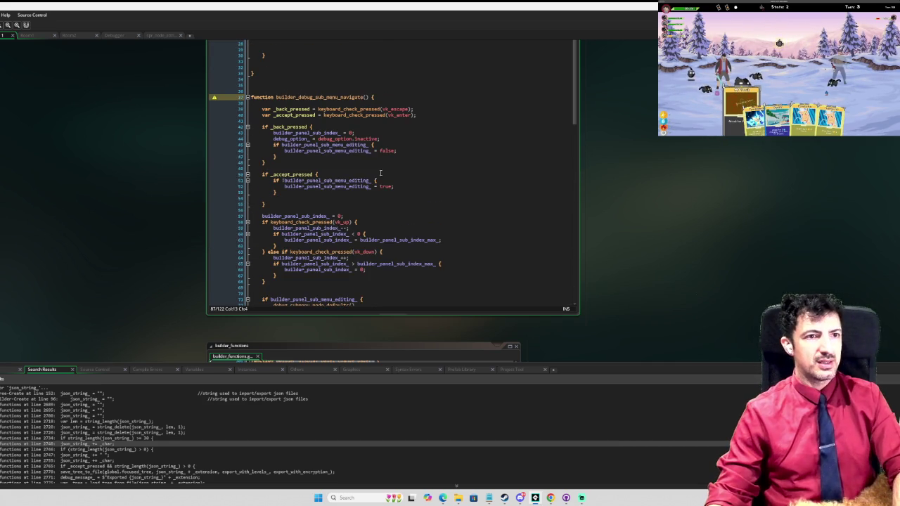
# Copy the var _back_pressed and _accept_pressed declarations into debug_submenu_node_defaults
pyautogui.moveTo(426, 116); pyautogui.dragTo(262, 110)
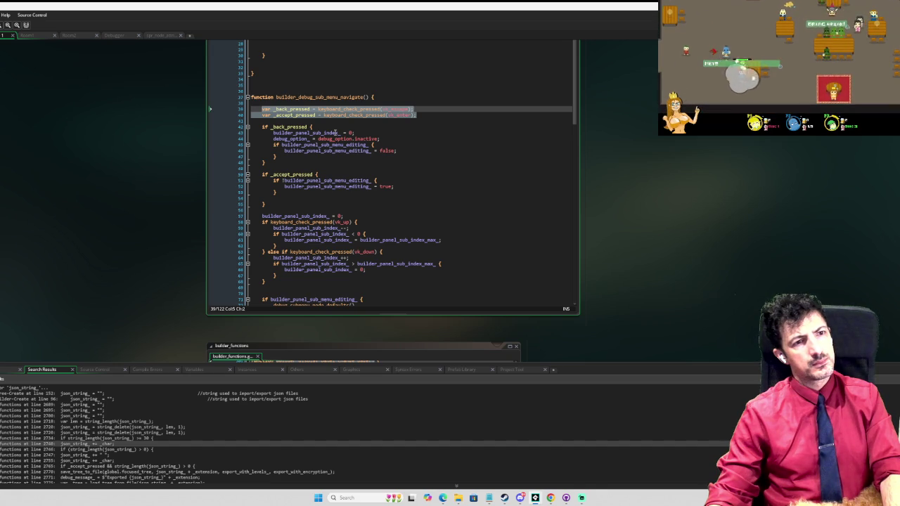
pyautogui.scroll(-2, 322, 184)
pyautogui.scroll(-8, 322, 185)
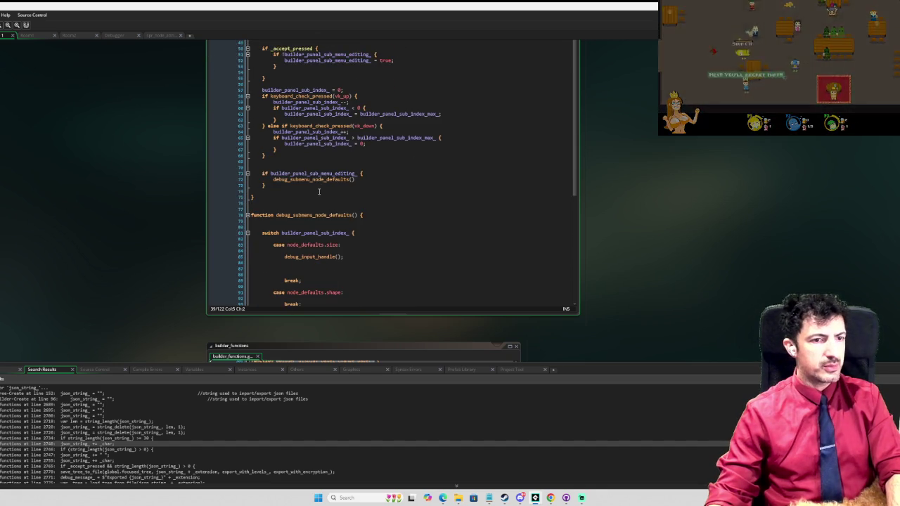
pyautogui.click(305, 194)
pyautogui.hotkey('ctrl', 'v')
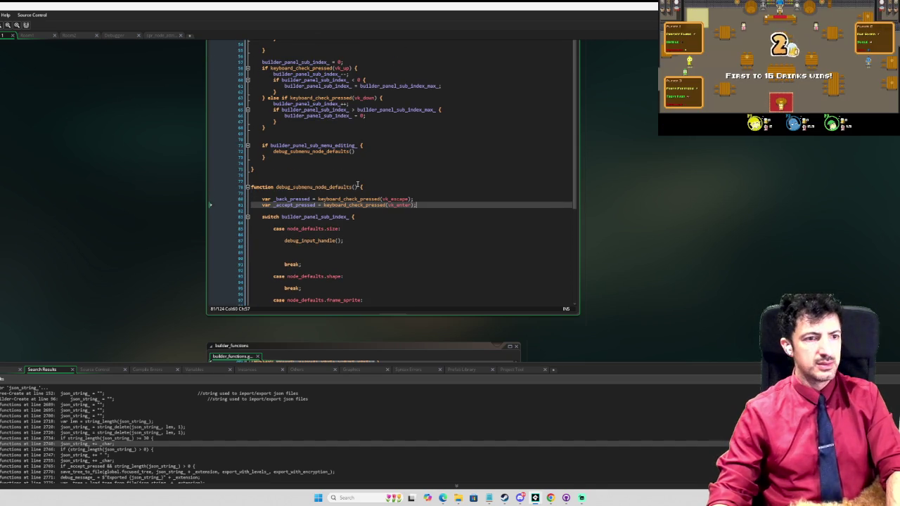
# Move the if _back_pressed and _accept_pressed blocks below the editing check
pyautogui.scroll(8, 382, 164)
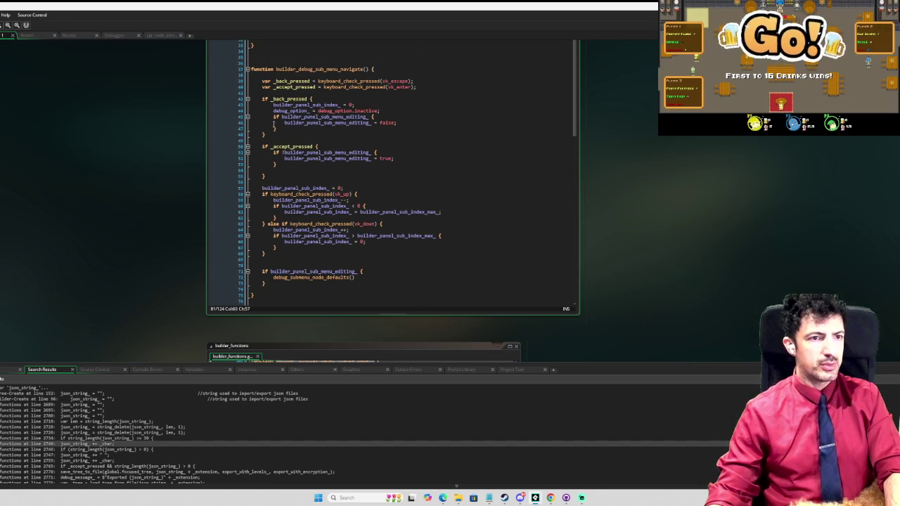
pyautogui.moveTo(262, 99)
pyautogui.mouseDown()
pyautogui.moveTo(275, 117)
pyautogui.moveTo(280, 177)
pyautogui.mouseUp()
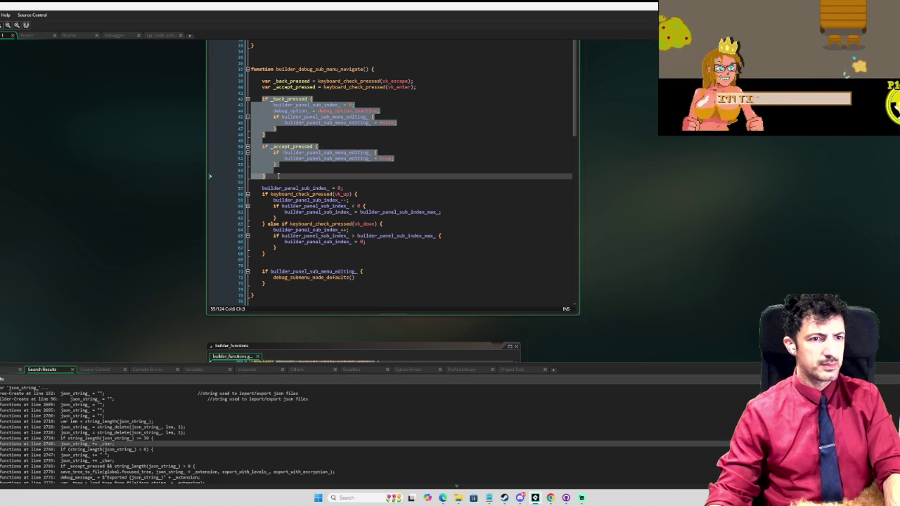
pyautogui.press('Delete')
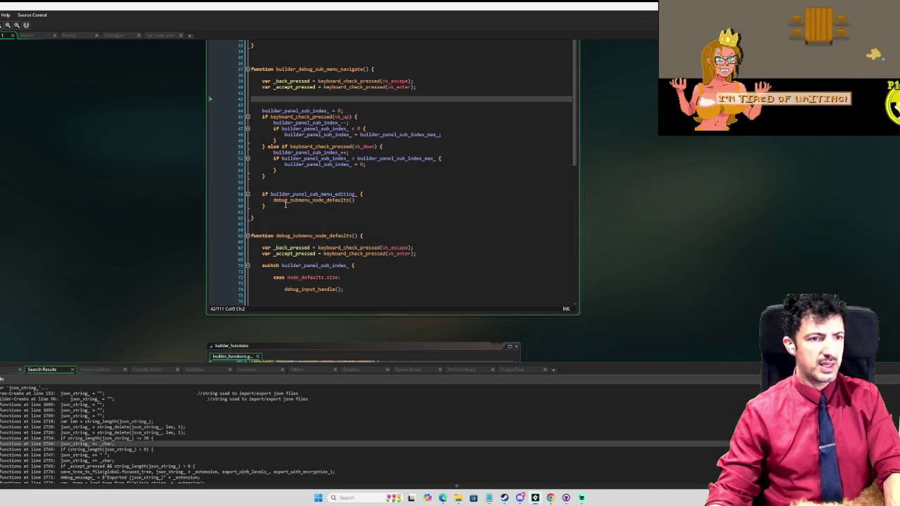
pyautogui.click(285, 204)
pyautogui.hotkey('ctrl', 'v')
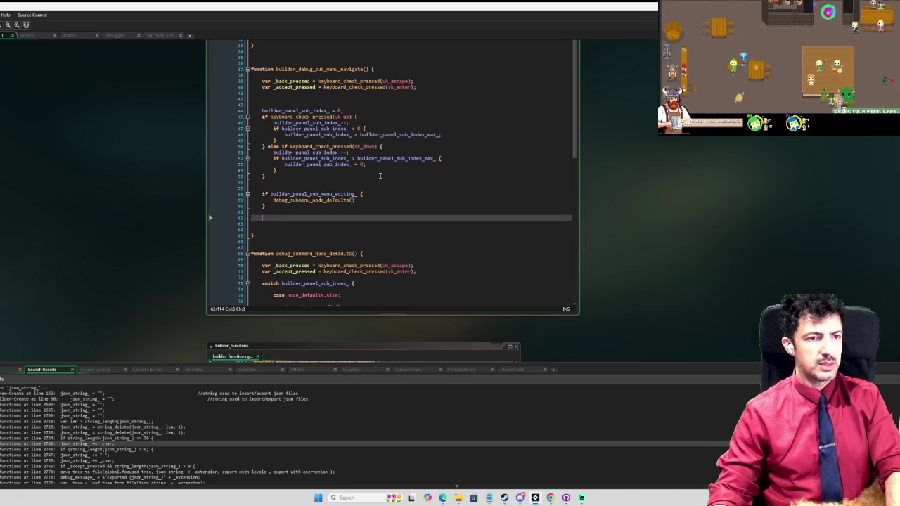
pyautogui.click(308, 188)
pyautogui.press('BackSpace')
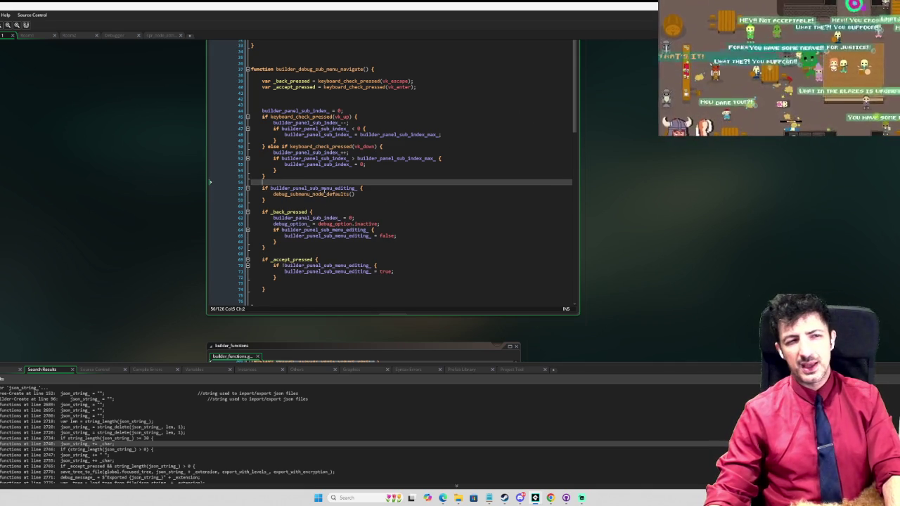
# Add a new line under debug_input_handle() in the size case, then jump to its definition
pyautogui.scroll(-6, 340, 191)
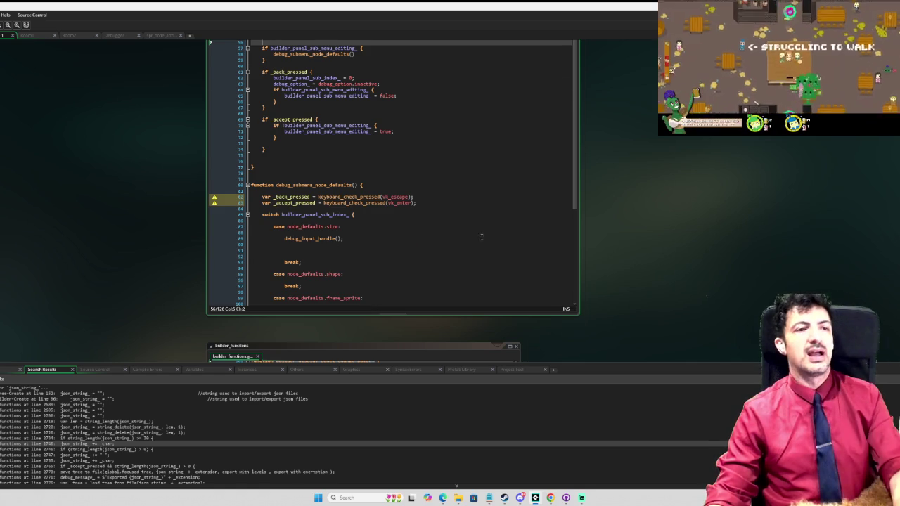
pyautogui.scroll(3, 483, 238)
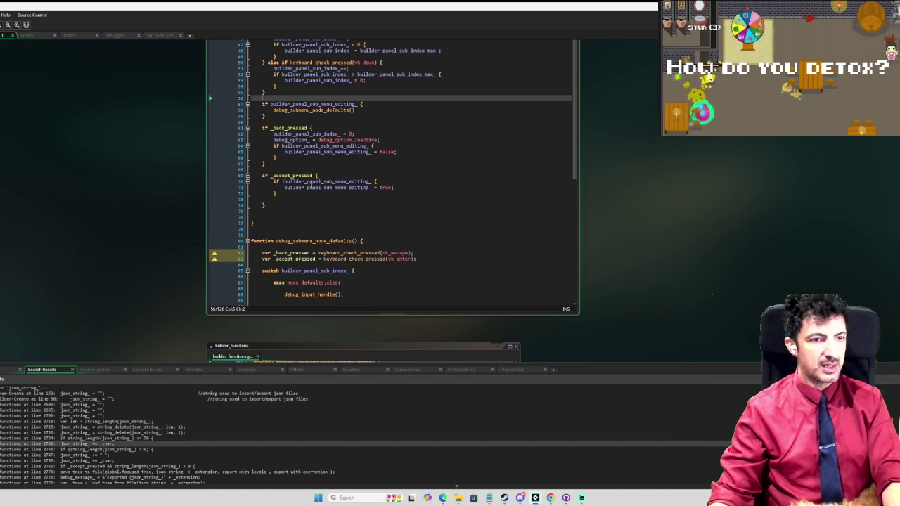
pyautogui.scroll(-5, 304, 161)
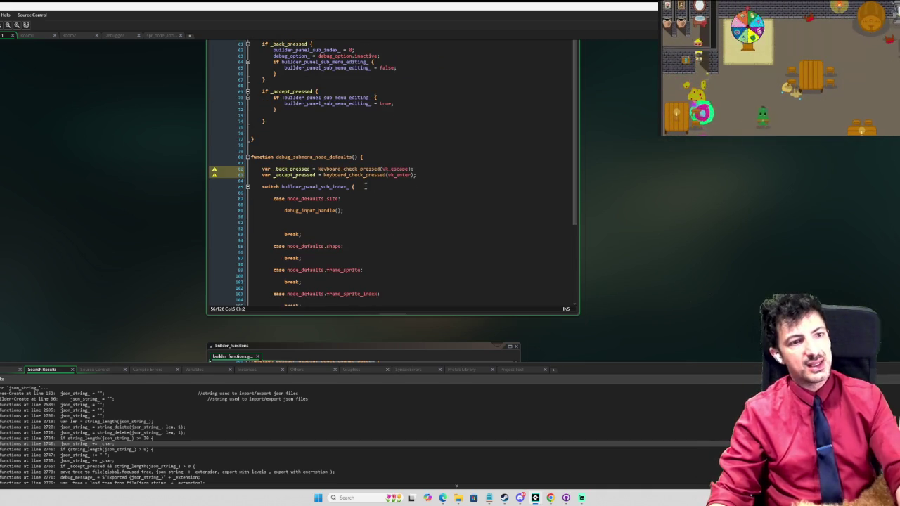
pyautogui.click(318, 205)
pyautogui.press('Down')
pyautogui.press('Down')
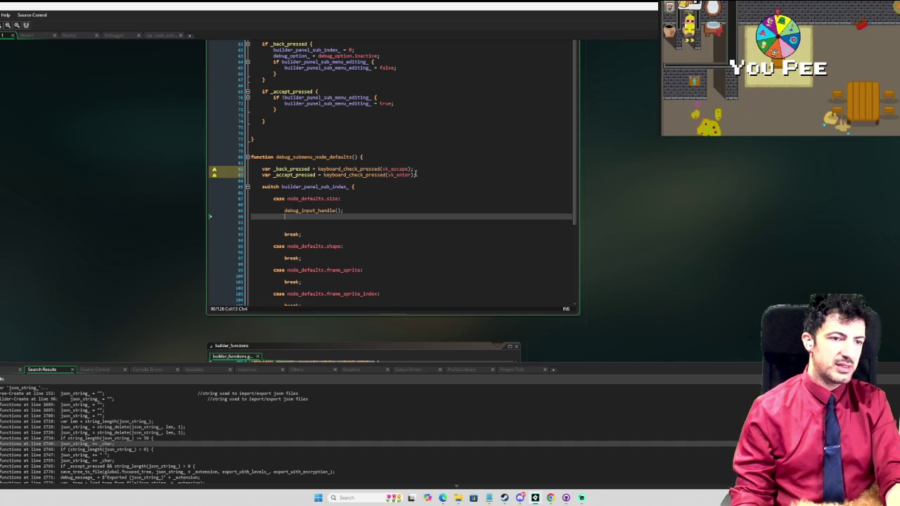
pyautogui.press('Return')
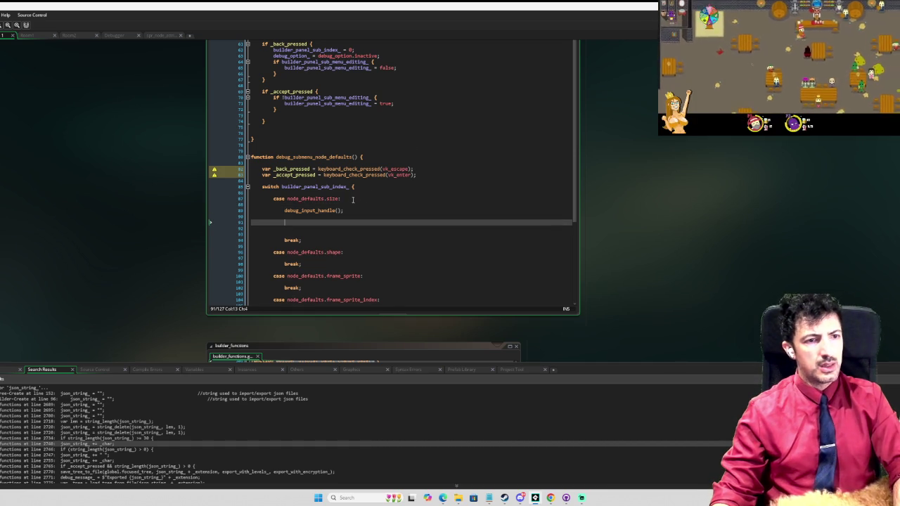
pyautogui.middleClick(321, 210)
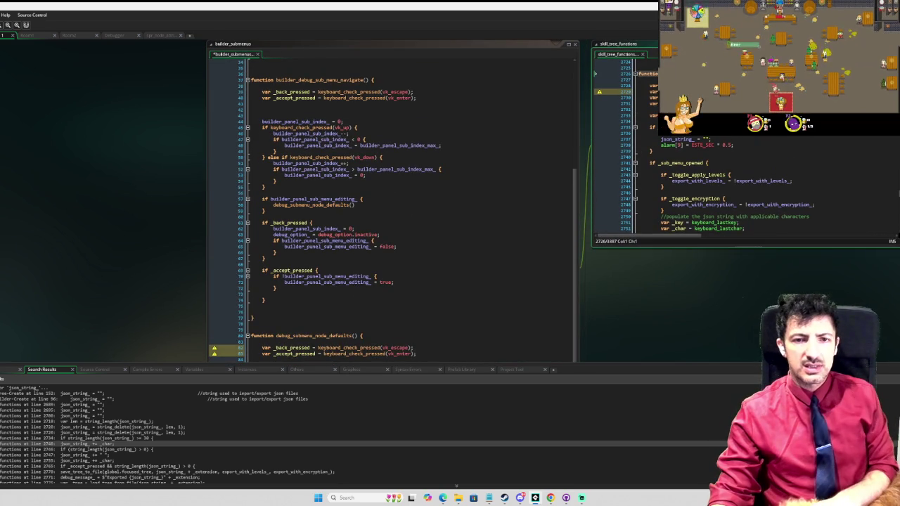
# Delete the if _esc_pressed block from debug_input_handle in skill_tree_functions
pyautogui.scroll(-10, 703, 182)
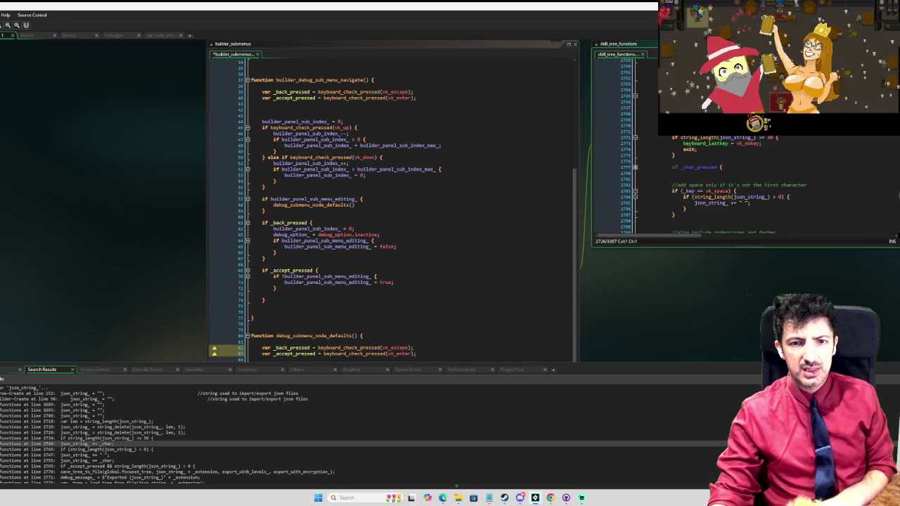
pyautogui.scroll(3, 704, 182)
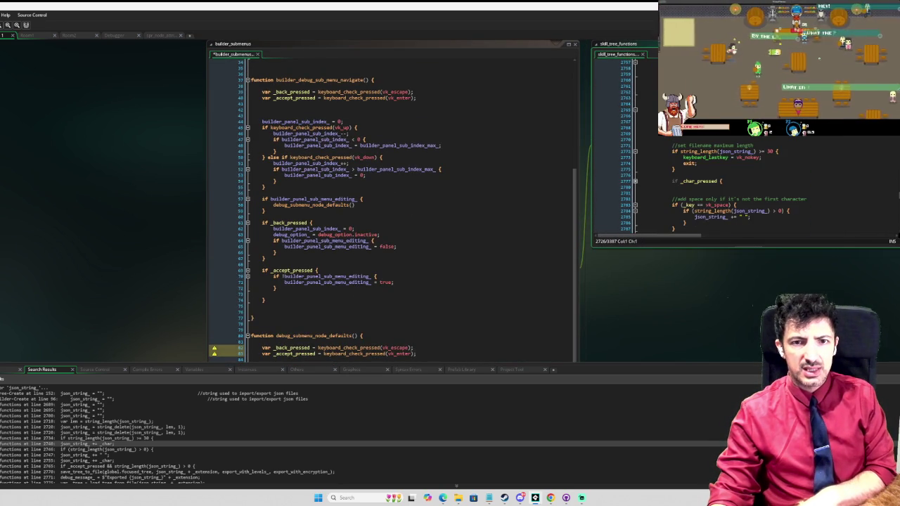
pyautogui.scroll(7, 703, 183)
pyautogui.scroll(-4, 703, 183)
pyautogui.scroll(-4, 704, 183)
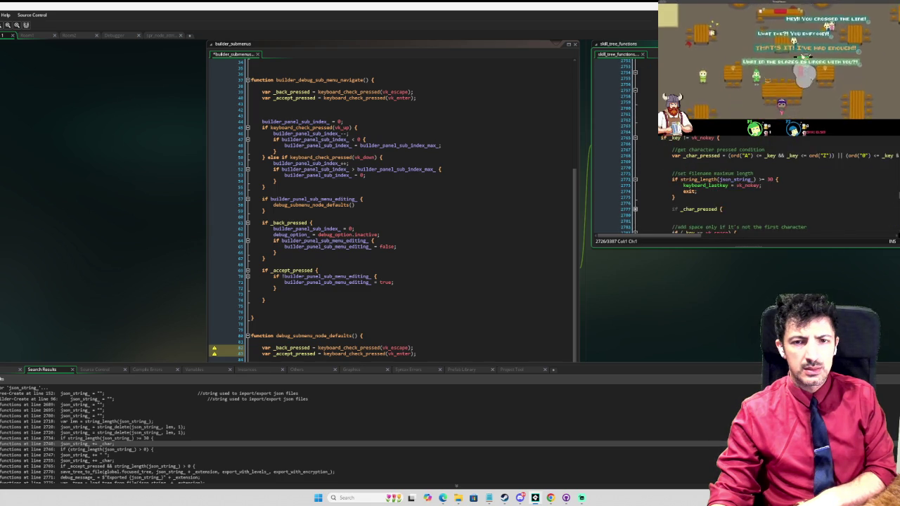
pyautogui.scroll(-2, 704, 182)
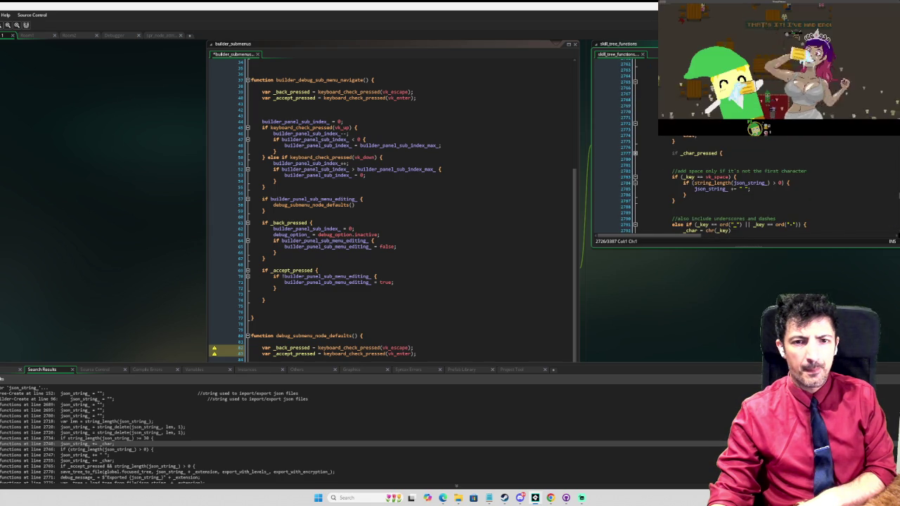
pyautogui.scroll(-6, 704, 183)
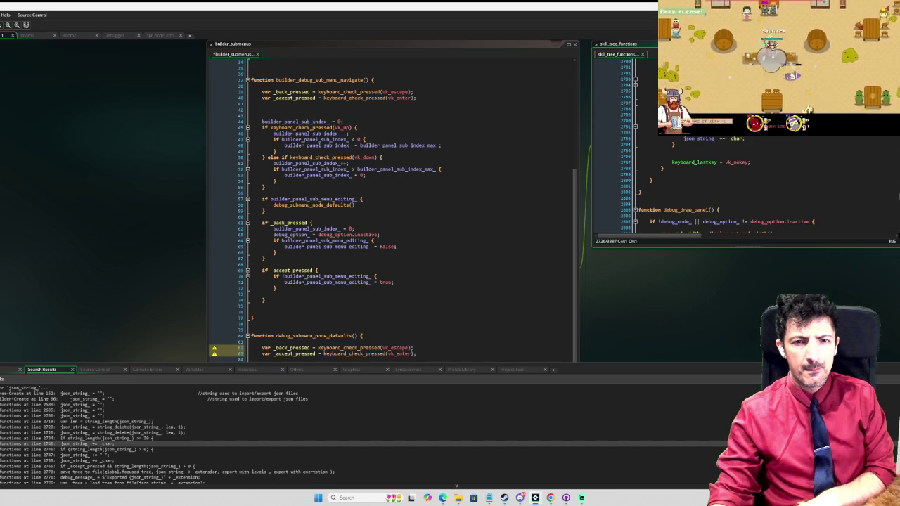
pyautogui.scroll(15, 703, 182)
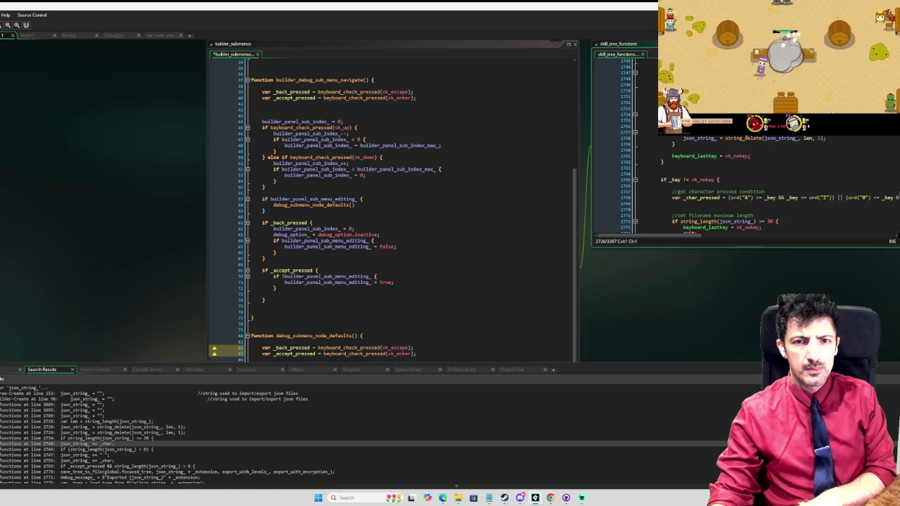
pyautogui.scroll(4, 703, 183)
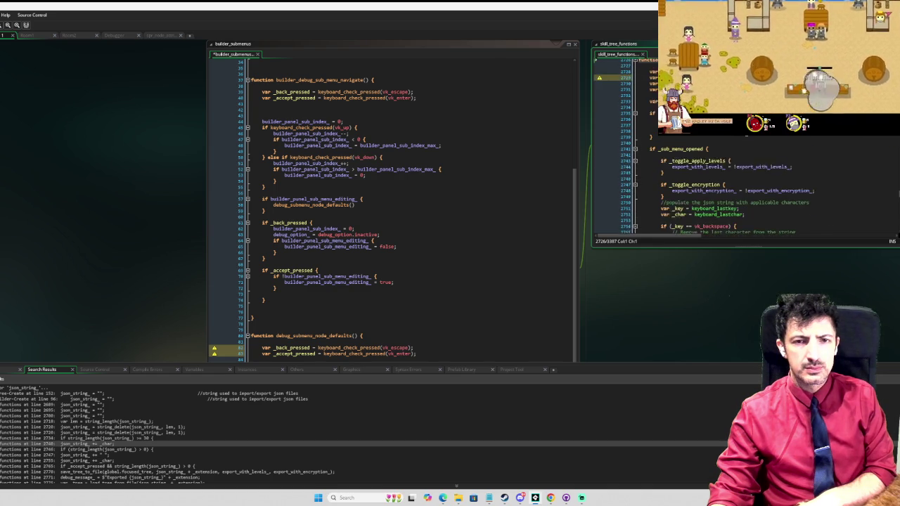
pyautogui.scroll(-8, 703, 183)
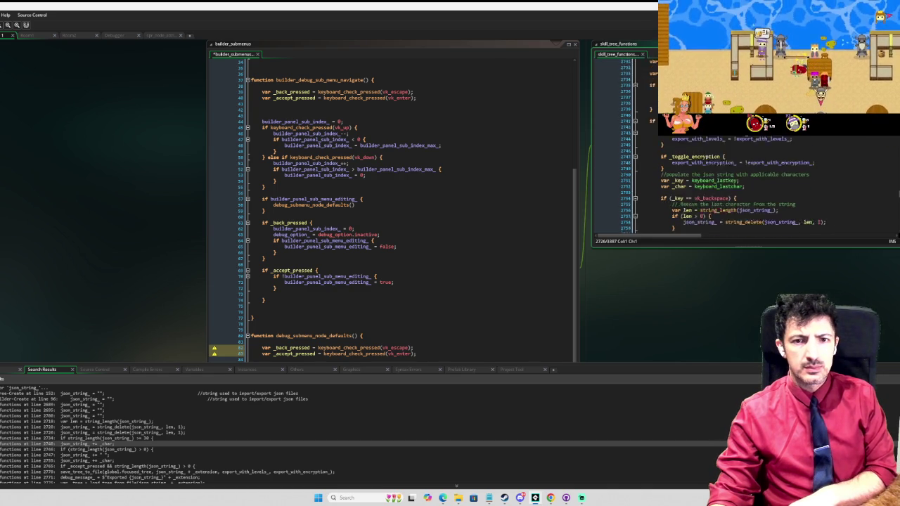
pyautogui.scroll(-3, 703, 183)
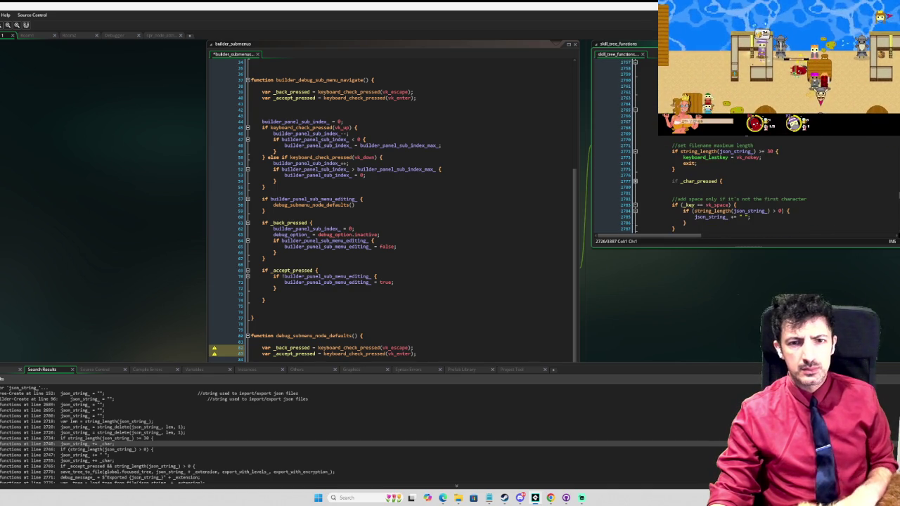
pyautogui.scroll(-2, 704, 183)
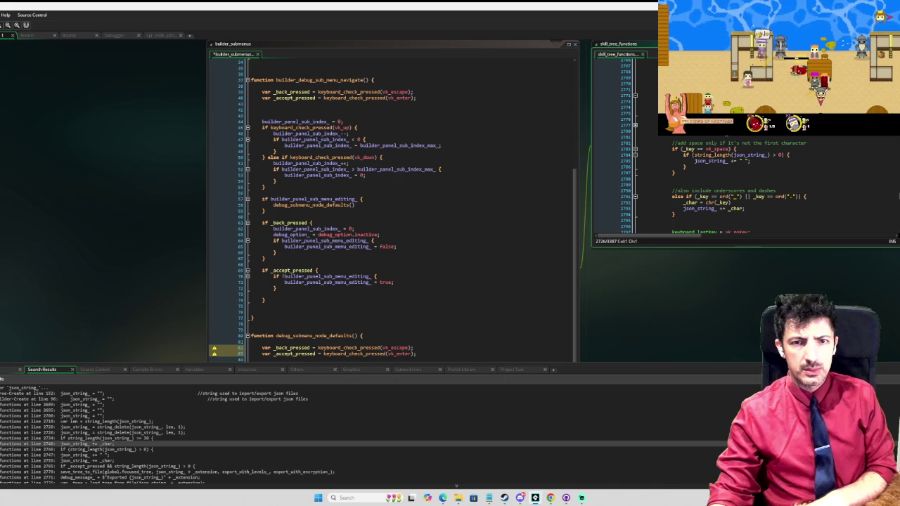
pyautogui.click(635, 126)
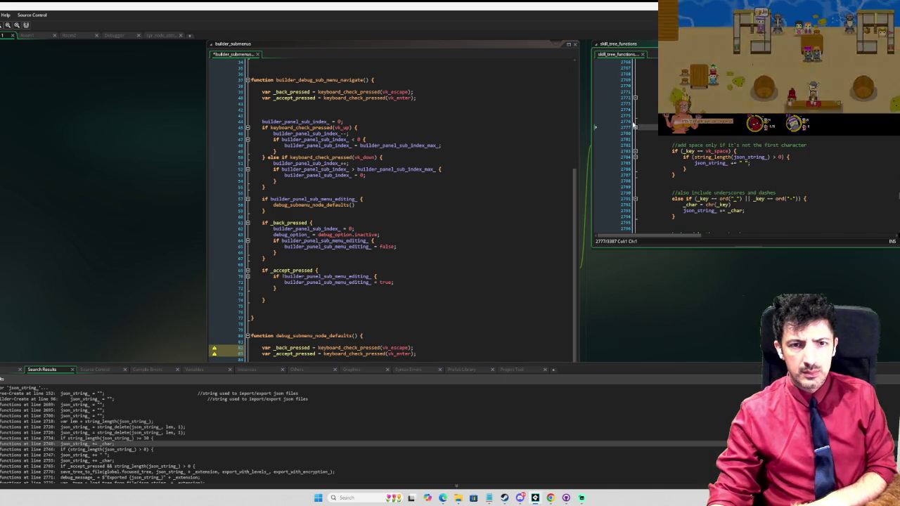
pyautogui.scroll(3, 635, 126)
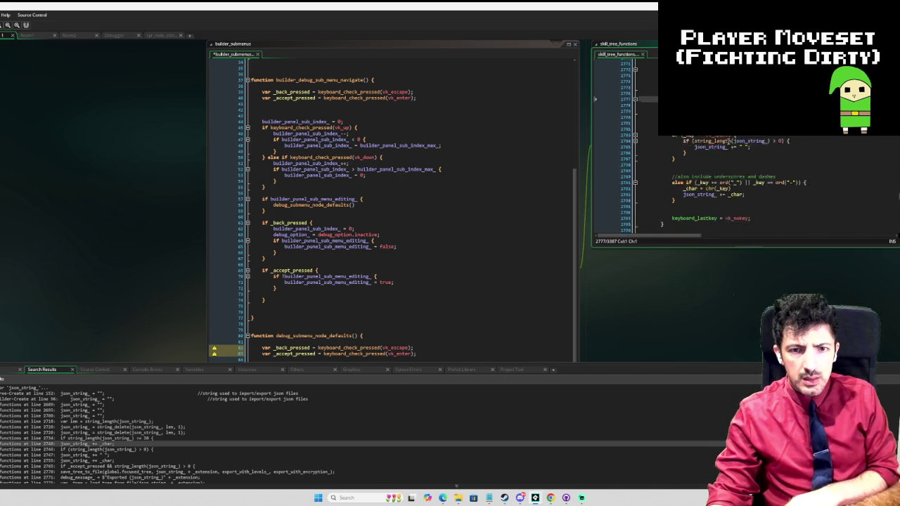
pyautogui.scroll(10, 731, 143)
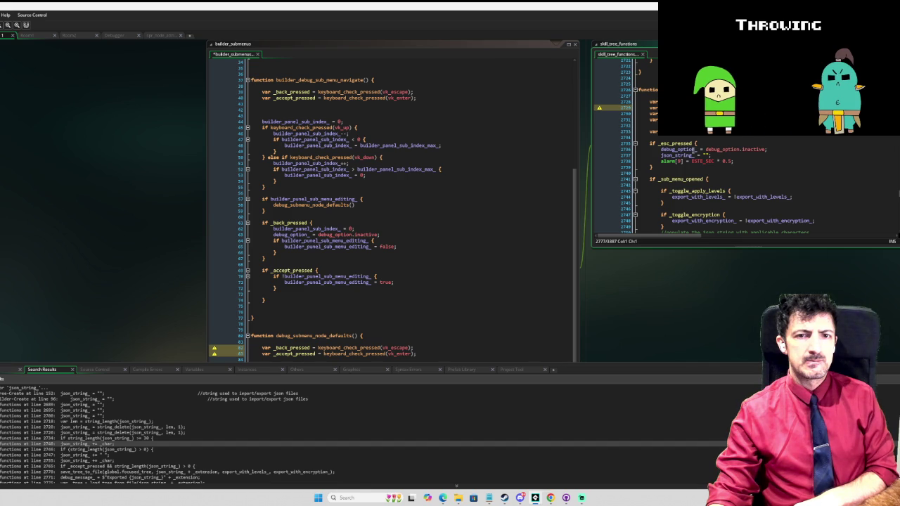
pyautogui.scroll(10, 694, 150)
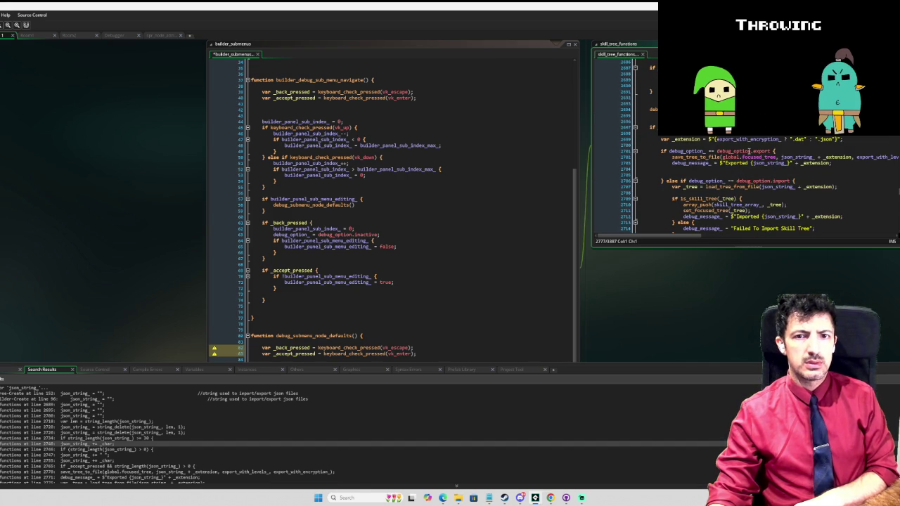
pyautogui.scroll(3, 742, 151)
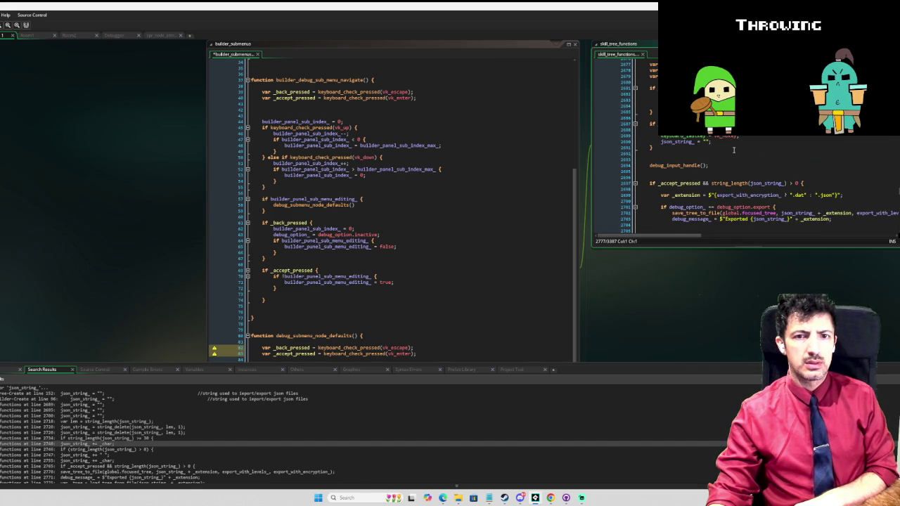
pyautogui.scroll(1, 734, 149)
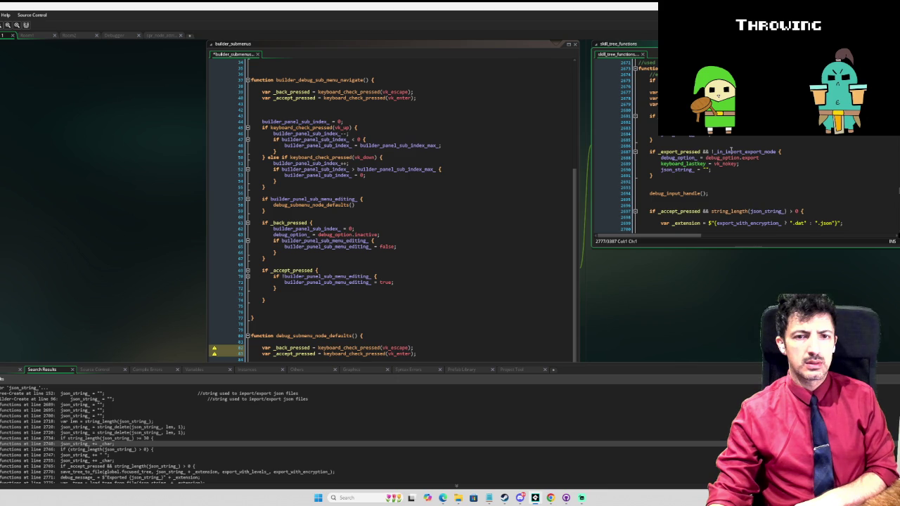
pyautogui.scroll(1, 731, 151)
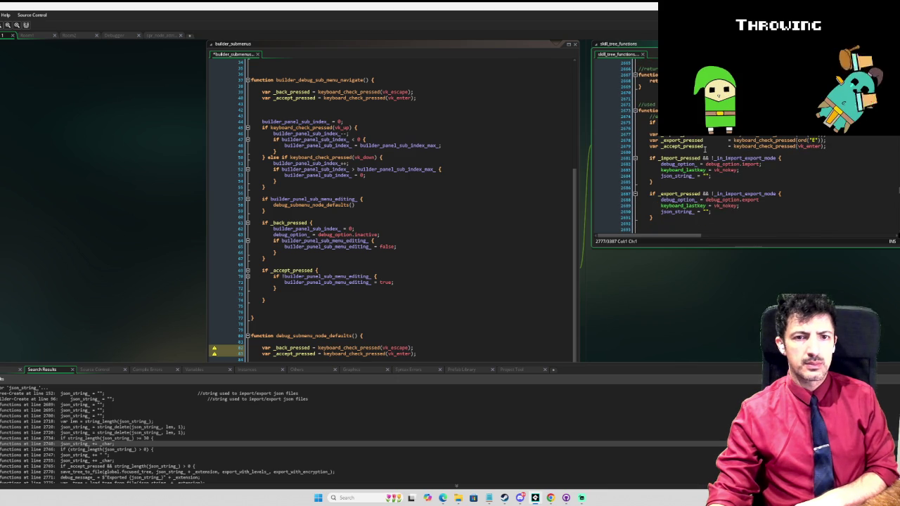
pyautogui.scroll(-10, 705, 148)
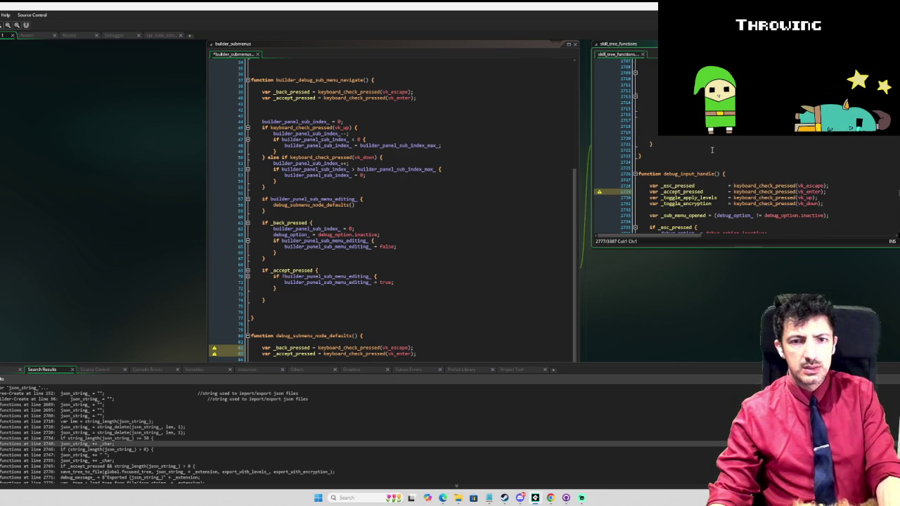
pyautogui.scroll(-3, 708, 149)
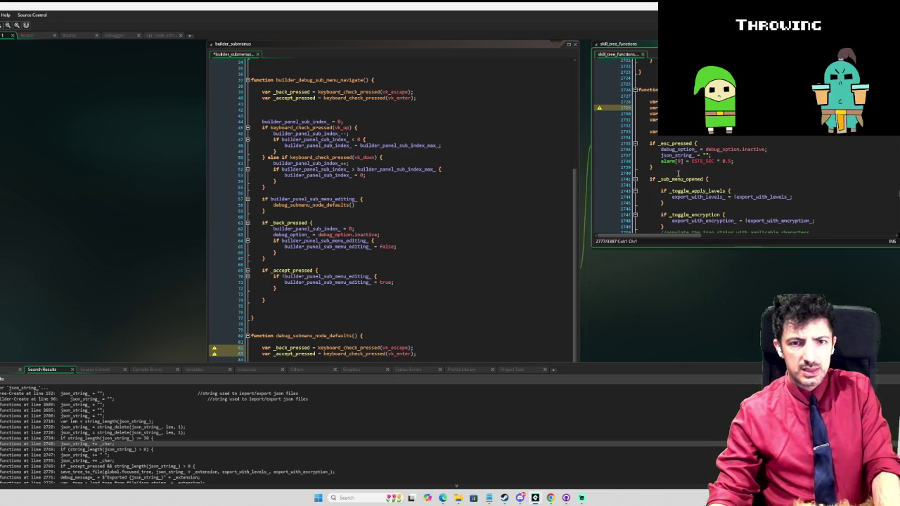
pyautogui.moveTo(661, 171); pyautogui.dragTo(647, 144)
pyautogui.press('Delete')
# Add lines after the closing brace on line 2721 and remove the var _esc_pressed declaration
pyautogui.scroll(4, 699, 140)
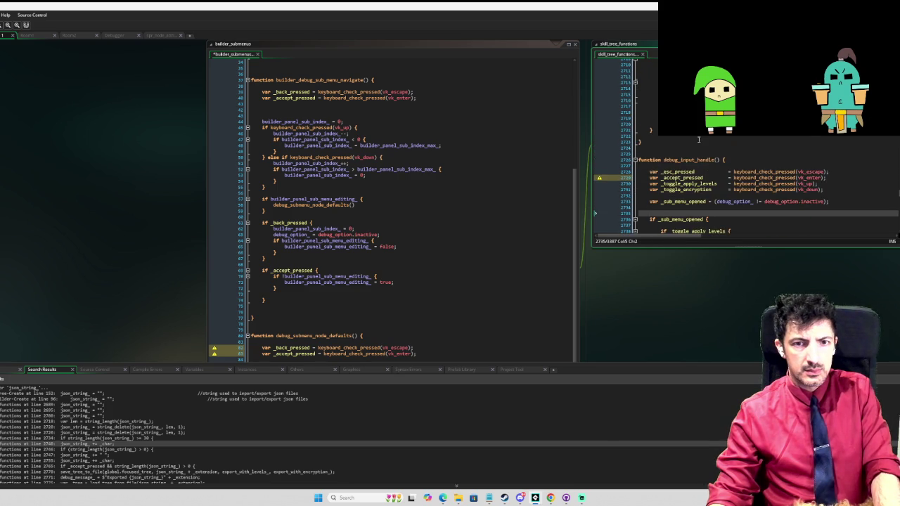
pyautogui.scroll(8, 699, 140)
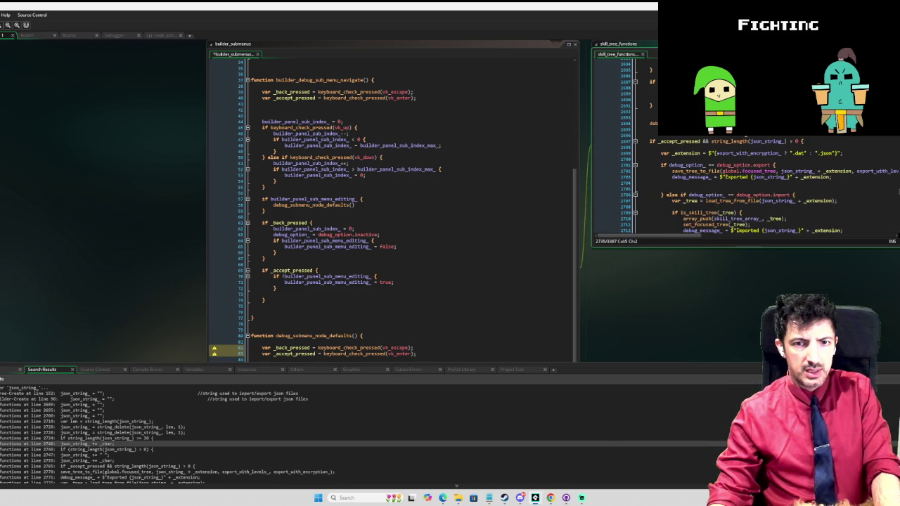
pyautogui.click(799, 142)
pyautogui.scroll(-5, 773, 169)
pyautogui.click(688, 200)
pyautogui.press('Return')
pyautogui.press('Return')
pyautogui.scroll(-4, 688, 194)
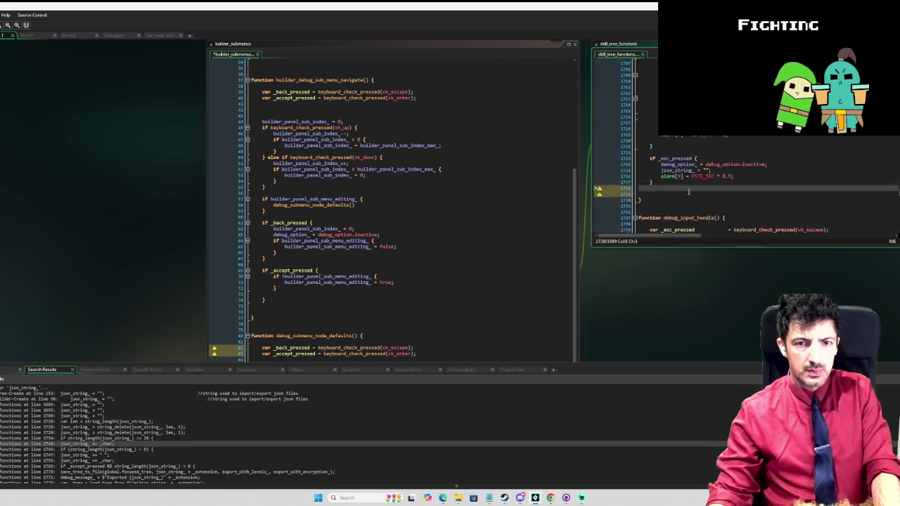
pyautogui.moveTo(651, 203); pyautogui.dragTo(650, 210)
pyautogui.hotkey('ctrl', 'c')
pyautogui.press('Delete')
# Paste the _esc_pressed declaration into handle_import_export_in_debug_mode, followed by a blank line
pyautogui.scroll(15, 724, 181)
pyautogui.scroll(1, 725, 181)
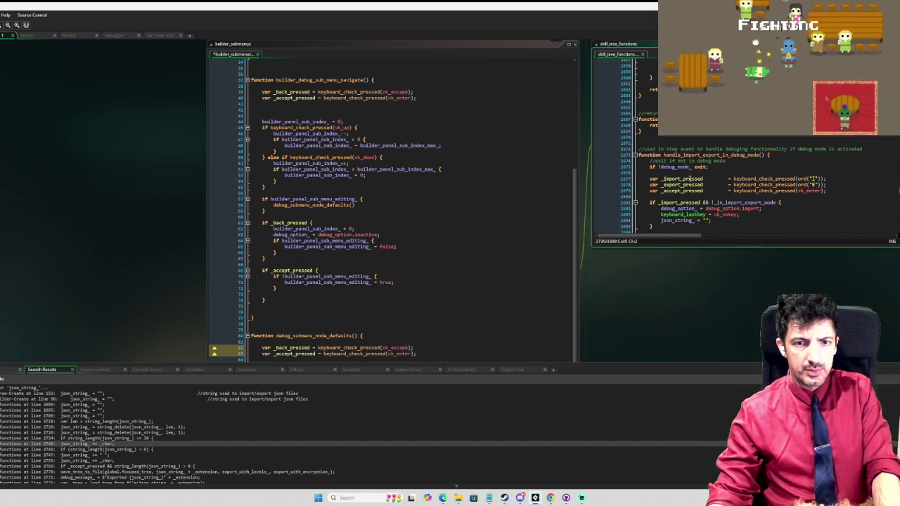
pyautogui.click(650, 166)
pyautogui.press('Down')
pyautogui.press('Down')
pyautogui.press('Down')
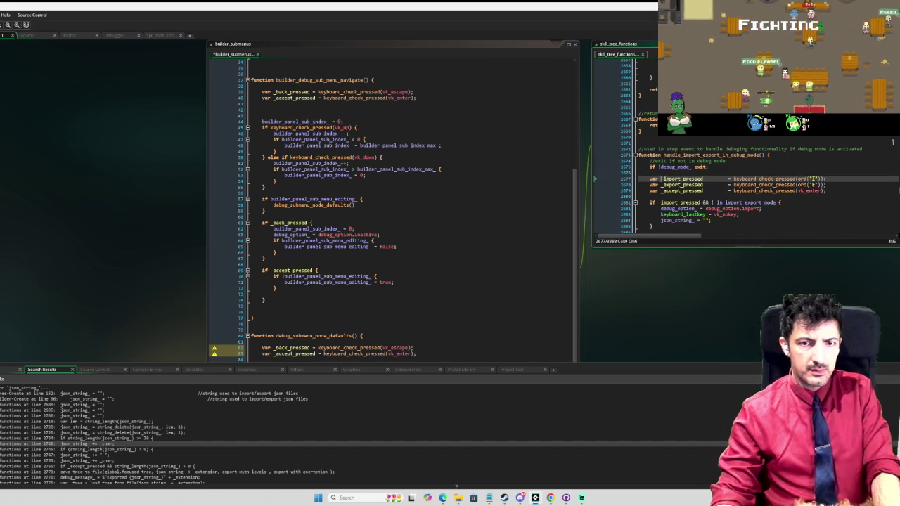
pyautogui.hotkey('ctrl', 'v')
pyautogui.press('Return')
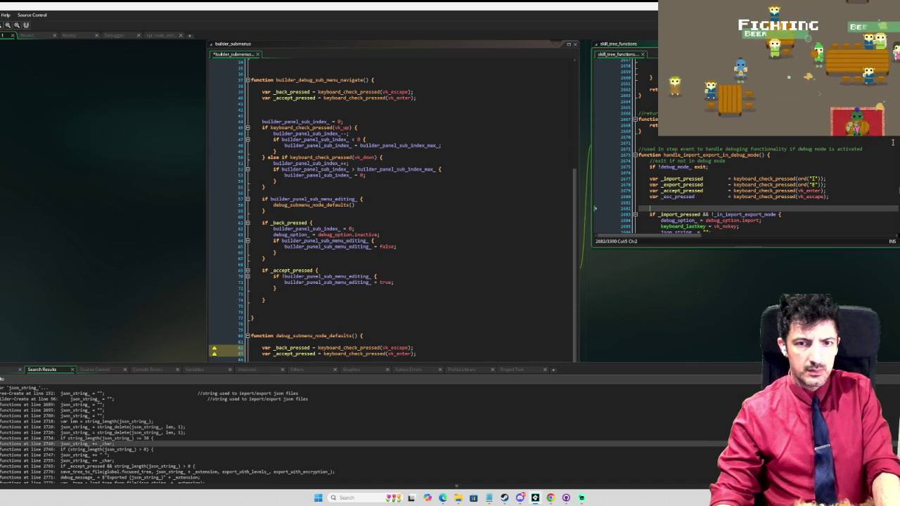
# Select the escape-handling block that resets debug_option_, json_string_ and alarm[9]
pyautogui.scroll(-8, 852, 157)
pyautogui.scroll(-2, 852, 156)
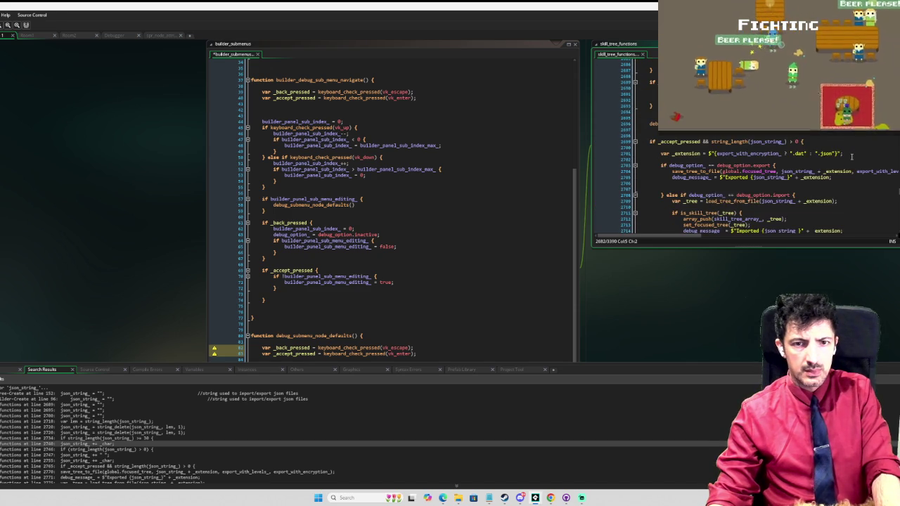
pyautogui.scroll(-12, 851, 157)
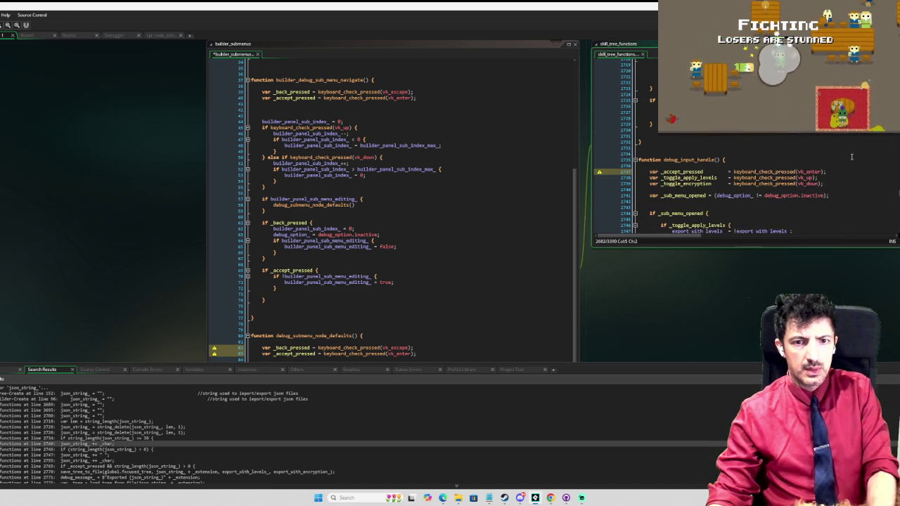
pyautogui.scroll(-15, 830, 159)
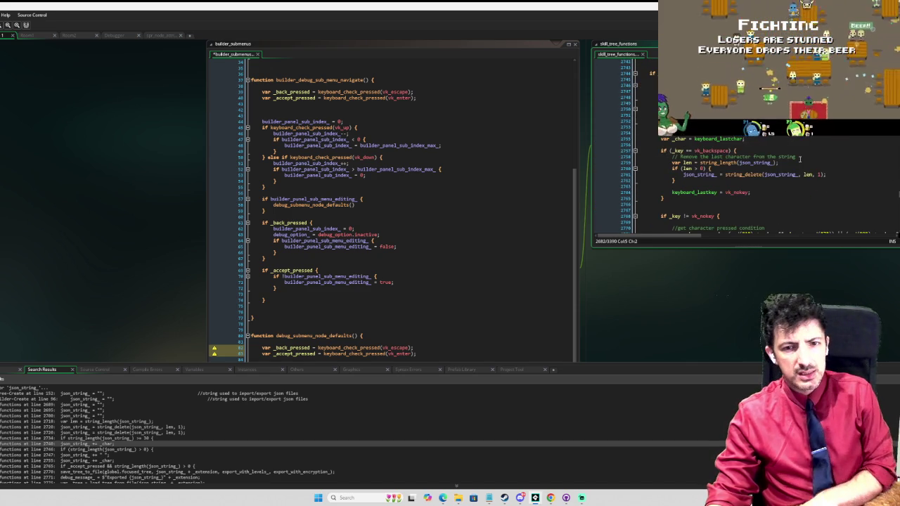
pyautogui.scroll(-6, 758, 169)
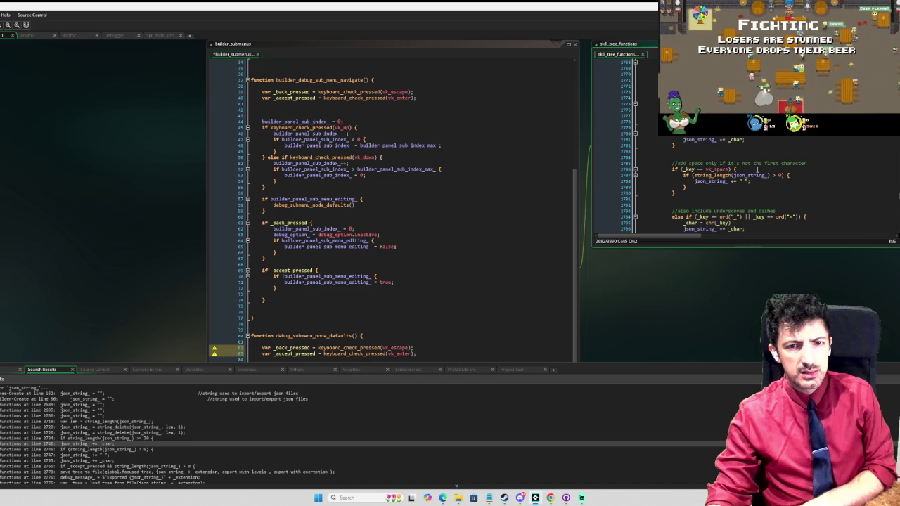
pyautogui.scroll(-3, 757, 170)
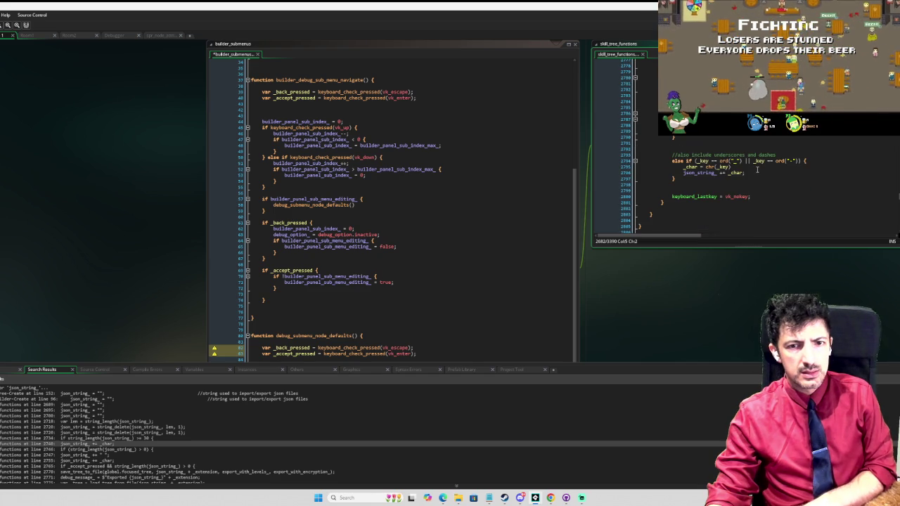
pyautogui.scroll(13, 757, 170)
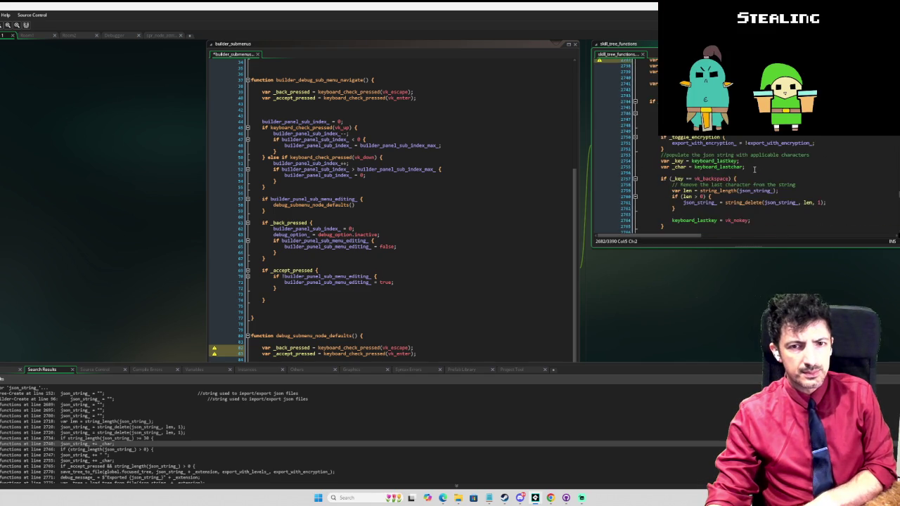
pyautogui.scroll(3, 755, 169)
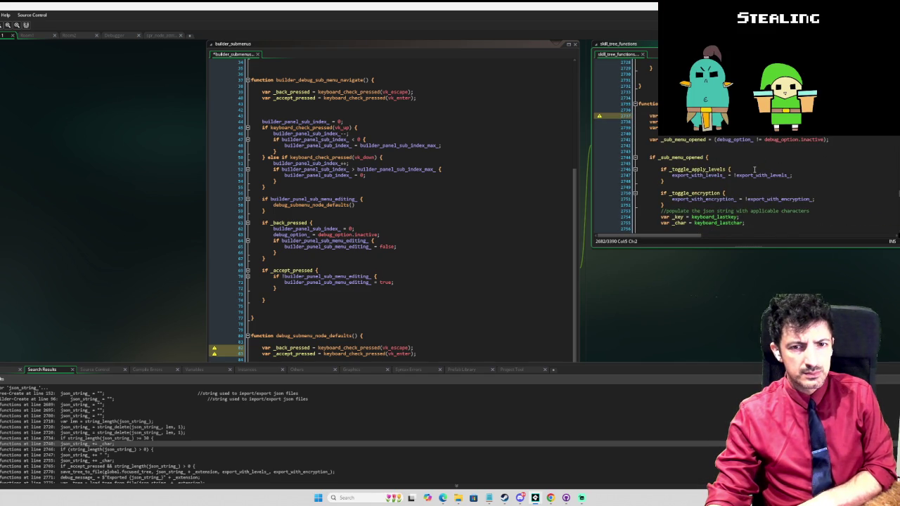
pyautogui.scroll(10, 754, 169)
pyautogui.scroll(-2, 755, 169)
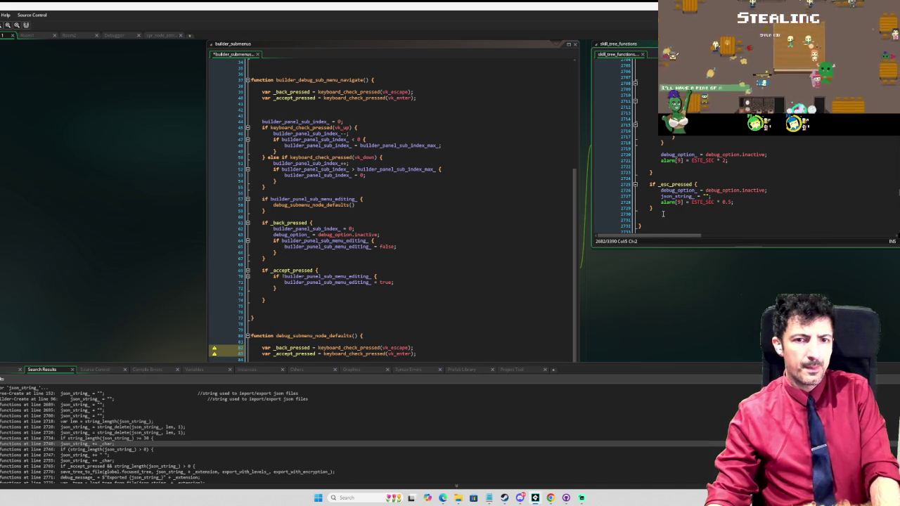
pyautogui.moveTo(667, 209); pyautogui.dragTo(652, 184)
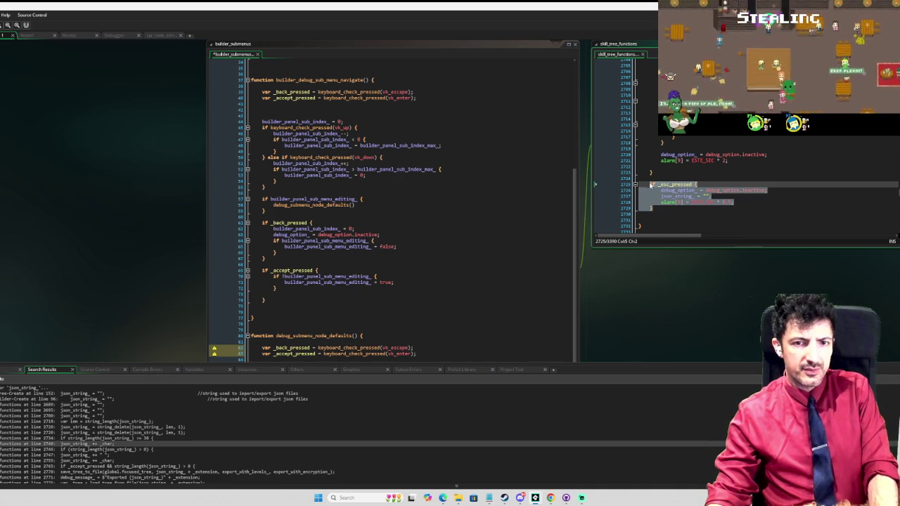
# Paste the copied _esc_pressed block after the key-input handling code and indent it
pyautogui.scroll(-10, 675, 189)
pyautogui.scroll(-15, 715, 199)
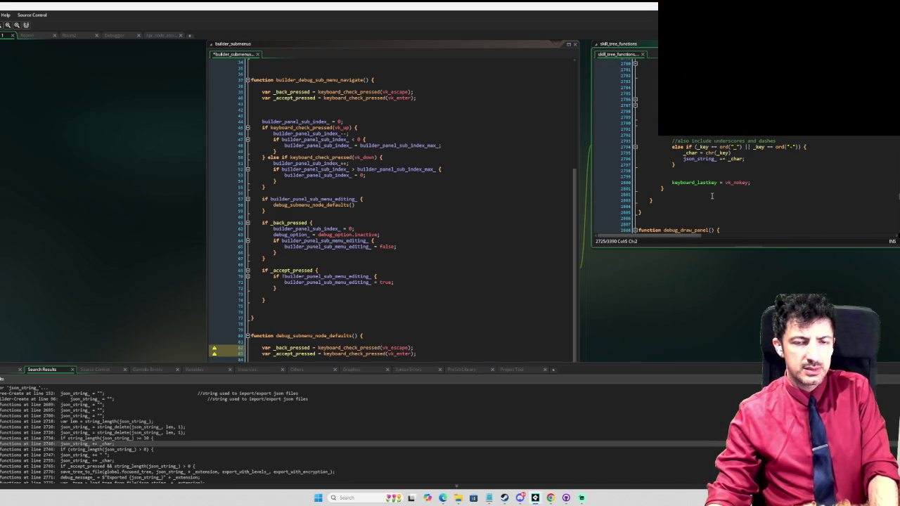
pyautogui.click(712, 196)
pyautogui.scroll(9, 685, 193)
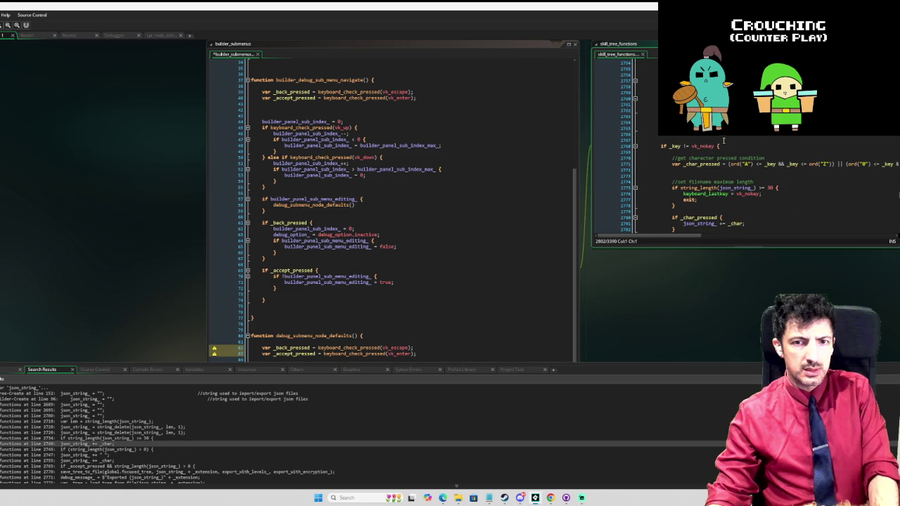
pyautogui.click(717, 146)
pyautogui.scroll(-3, 765, 157)
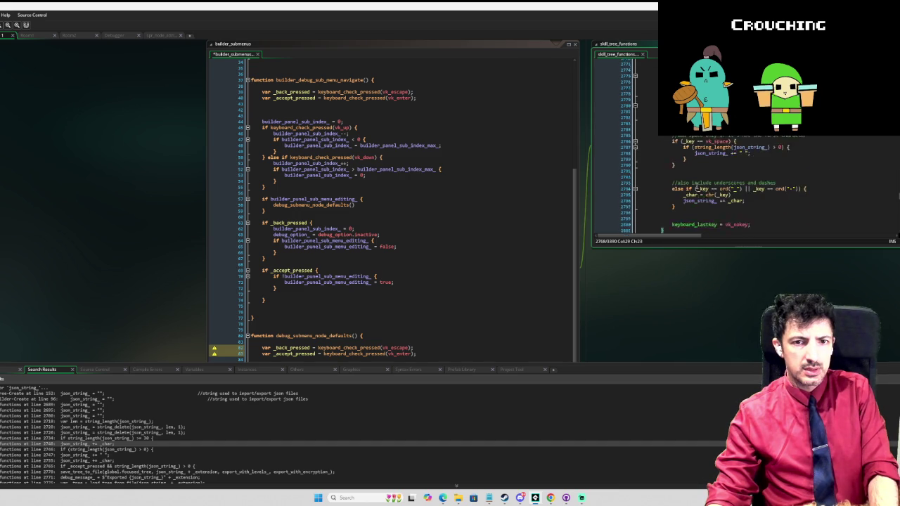
pyautogui.scroll(9, 745, 176)
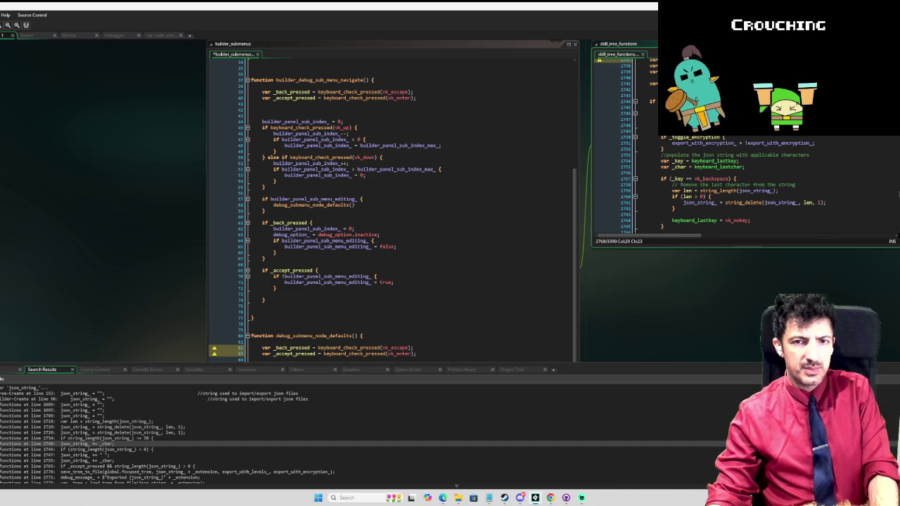
pyautogui.scroll(-9, 745, 183)
pyautogui.scroll(2, 697, 140)
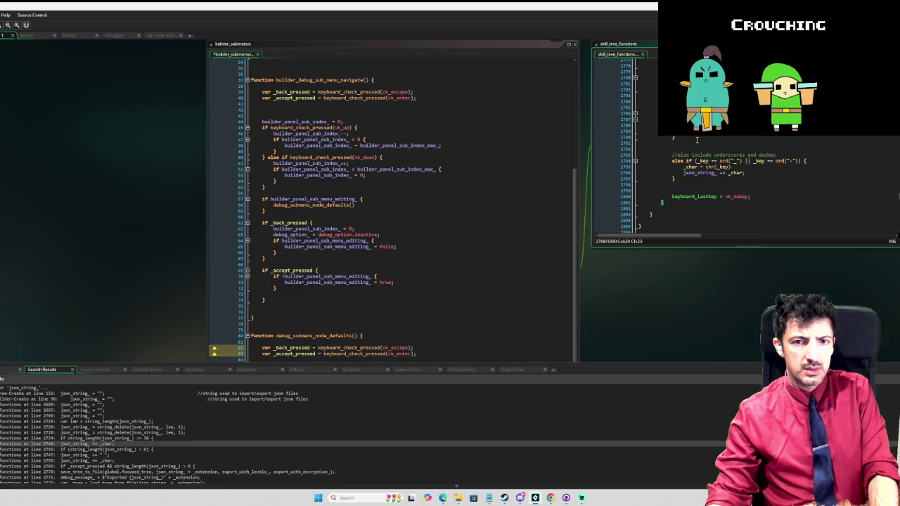
pyautogui.scroll(9, 696, 140)
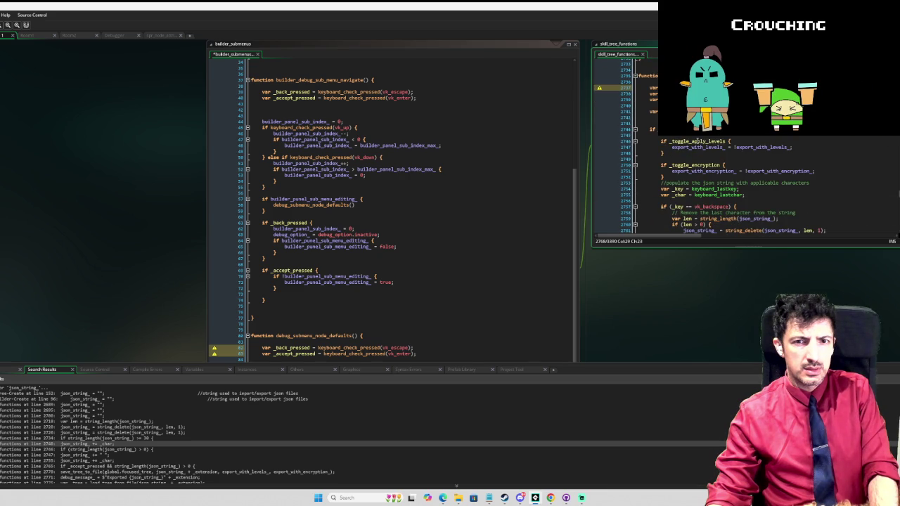
pyautogui.scroll(-10, 700, 144)
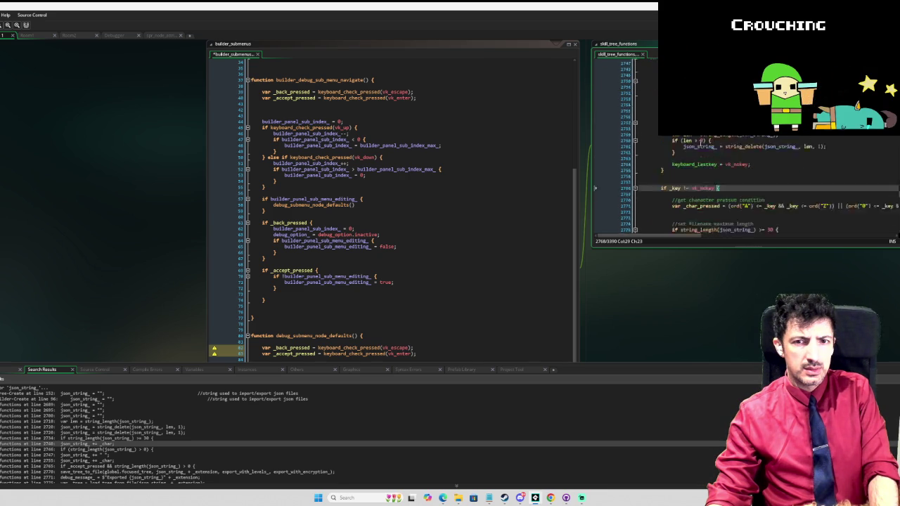
pyautogui.scroll(-5, 701, 147)
pyautogui.click(704, 203)
pyautogui.press('Return')
pyautogui.press('Return')
pyautogui.hotkey('ctrl', 'v')
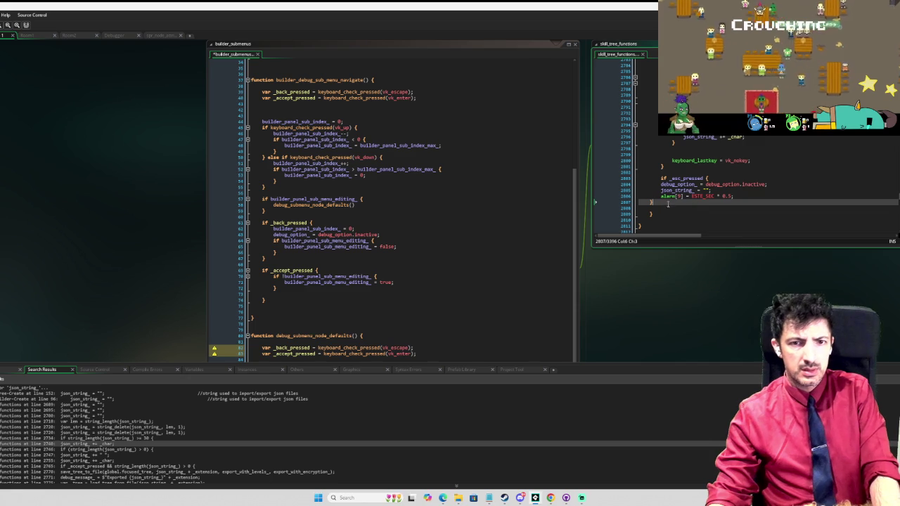
pyautogui.press('Tab')
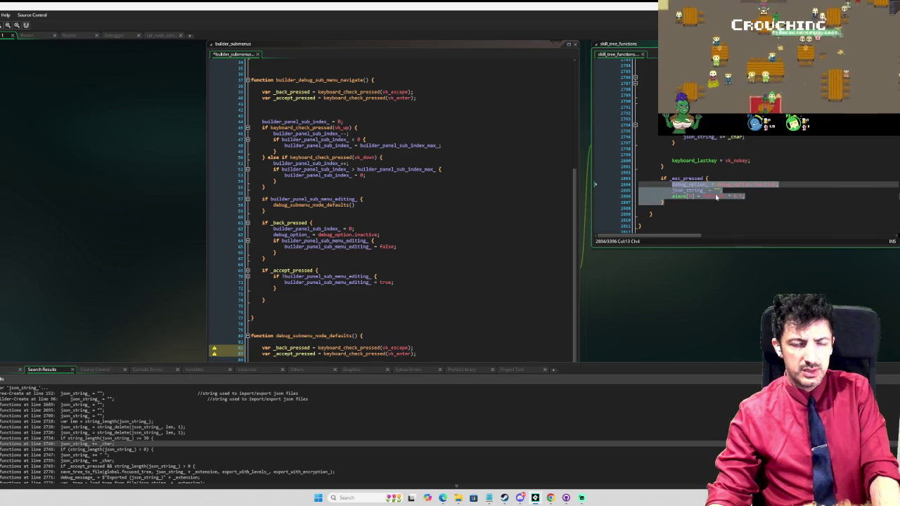
# Drop debug_option_ from the new block, and json_string_ and alarm[9] from the original
pyautogui.click(713, 196)
pyautogui.moveTo(788, 187); pyautogui.dragTo(790, 180)
pyautogui.hotkey('ctrl', 'c')
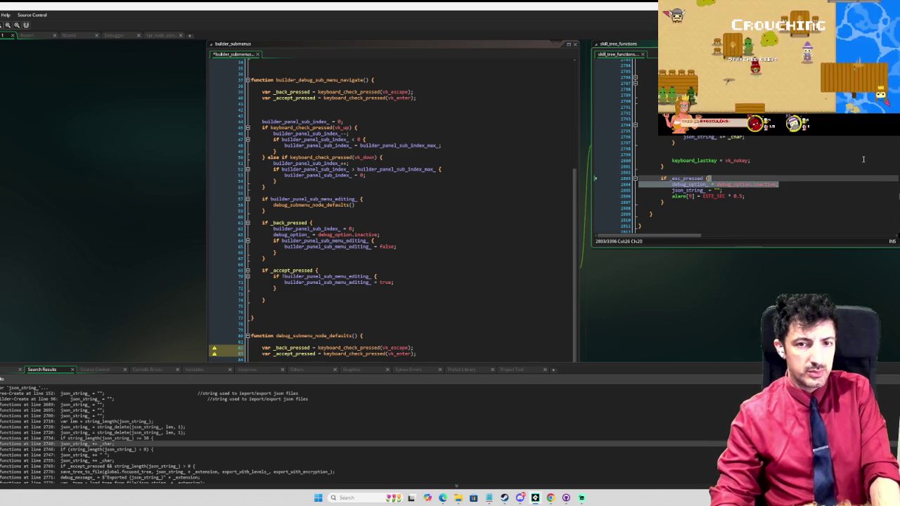
pyautogui.press('Delete')
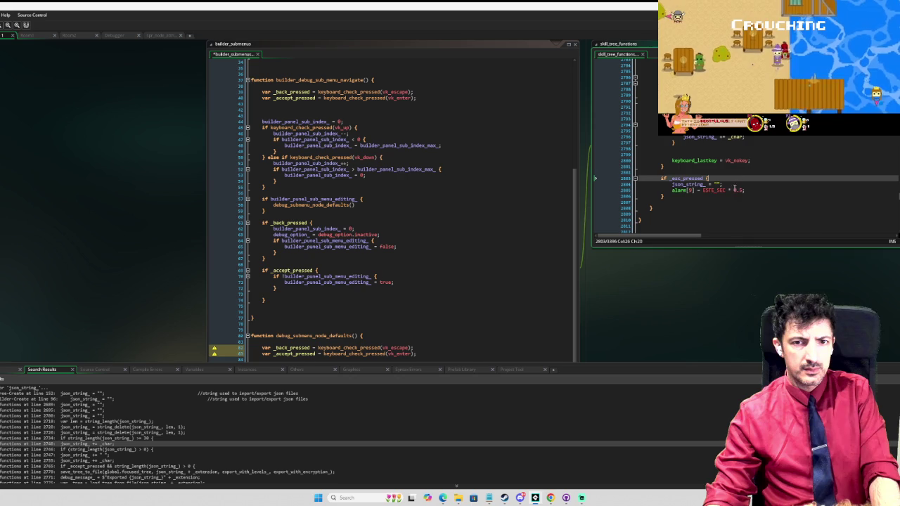
pyautogui.scroll(10, 745, 169)
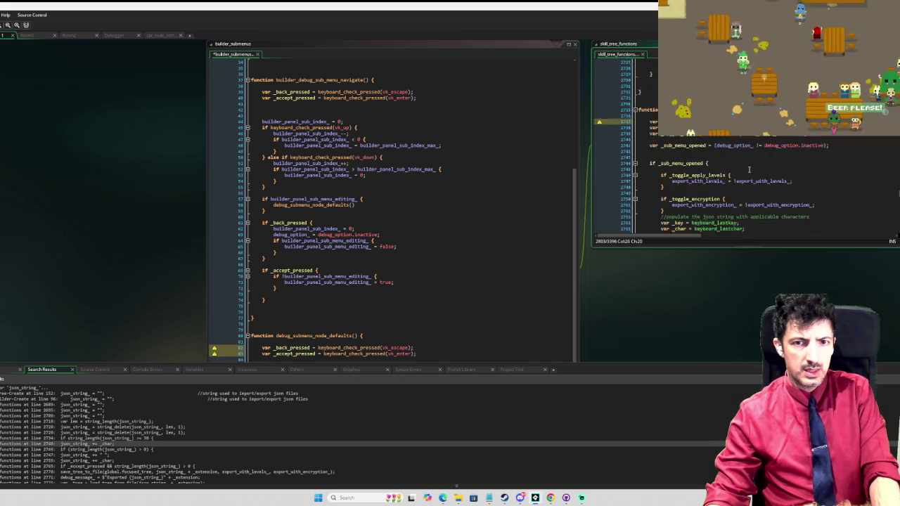
pyautogui.hotkey('ctrl', 'z')
pyautogui.hotkey('ctrl', 'z')
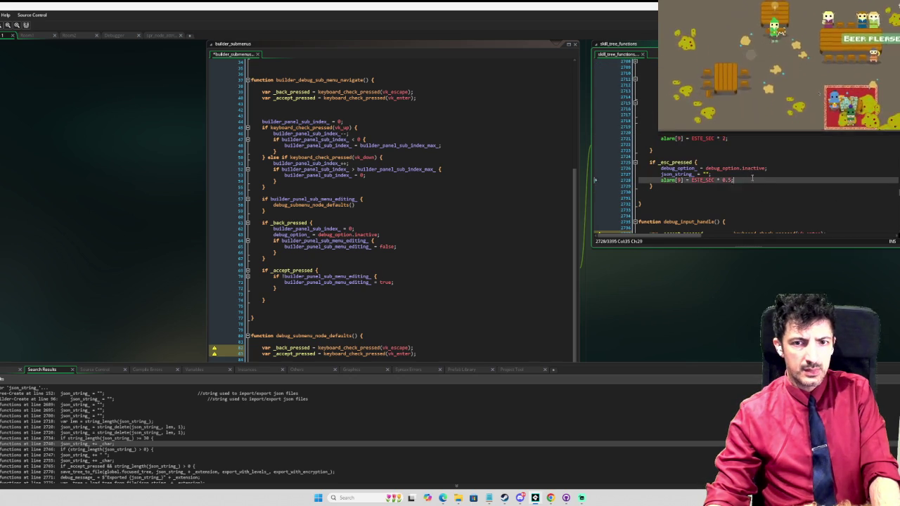
pyautogui.press('Delete')
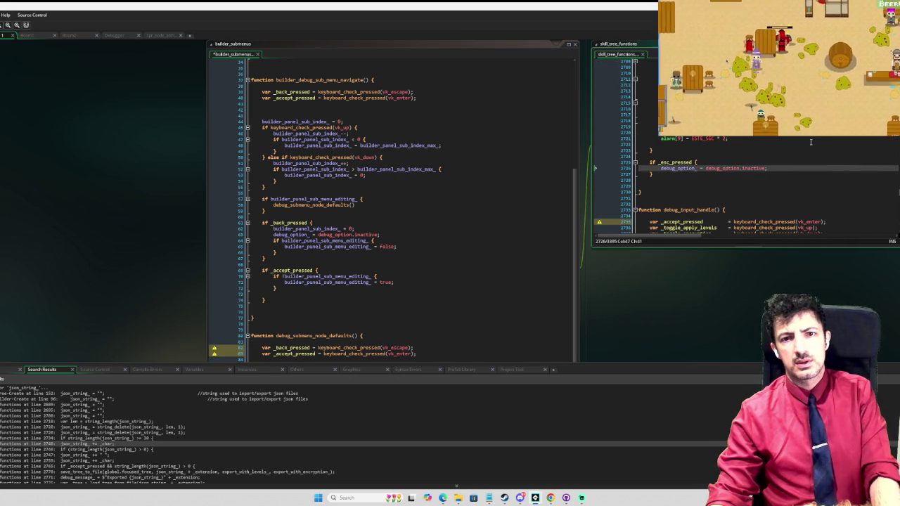
pyautogui.scroll(3, 816, 141)
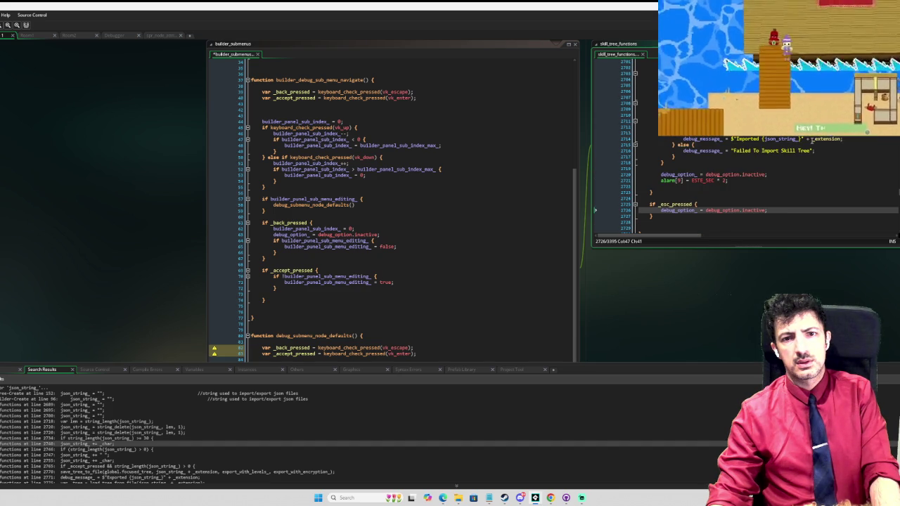
pyautogui.scroll(2, 812, 141)
pyautogui.scroll(2, 812, 141)
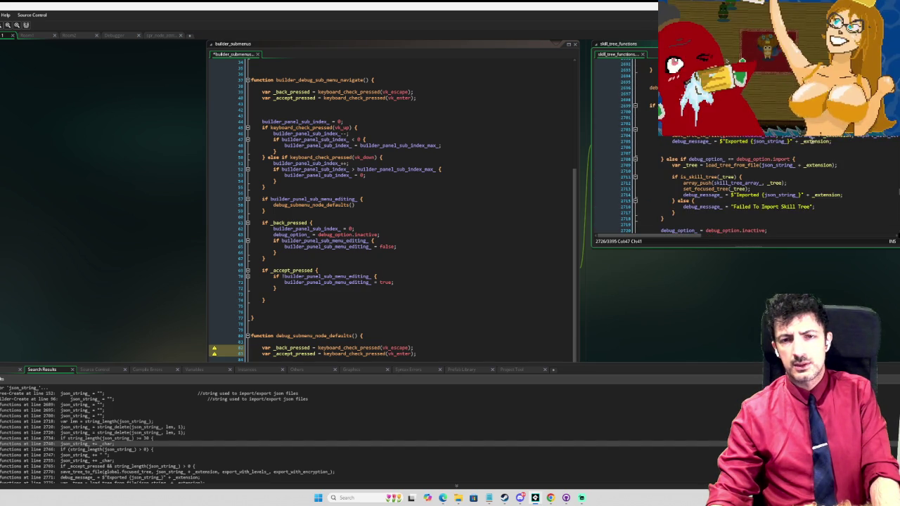
pyautogui.scroll(-16, 812, 140)
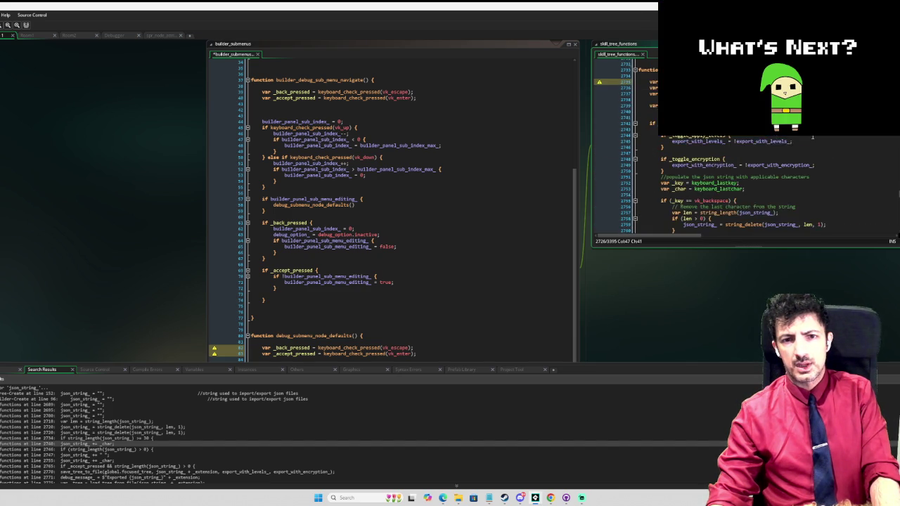
# Scroll through the right editor to review the new _esc_pressed check in debug_input_handle
pyautogui.scroll(-3, 813, 137)
pyautogui.scroll(-4, 745, 183)
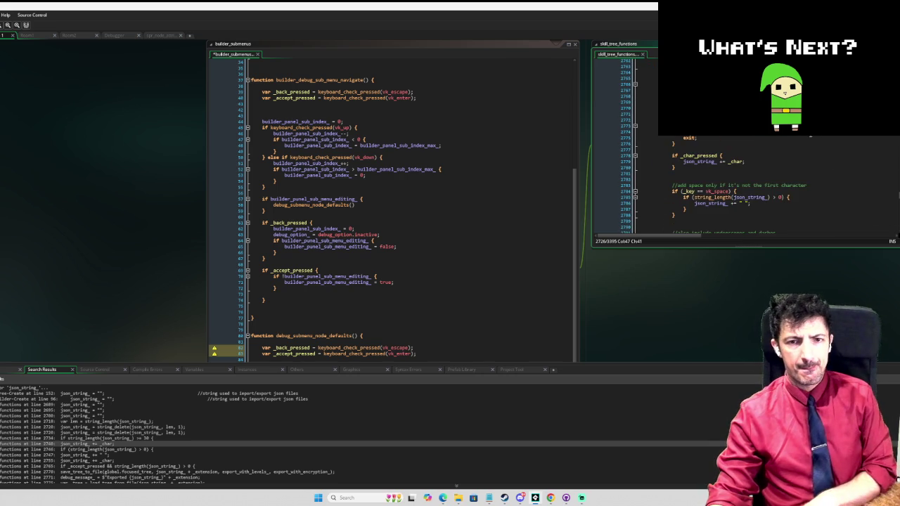
pyautogui.scroll(-4, 810, 136)
pyautogui.scroll(-5, 745, 183)
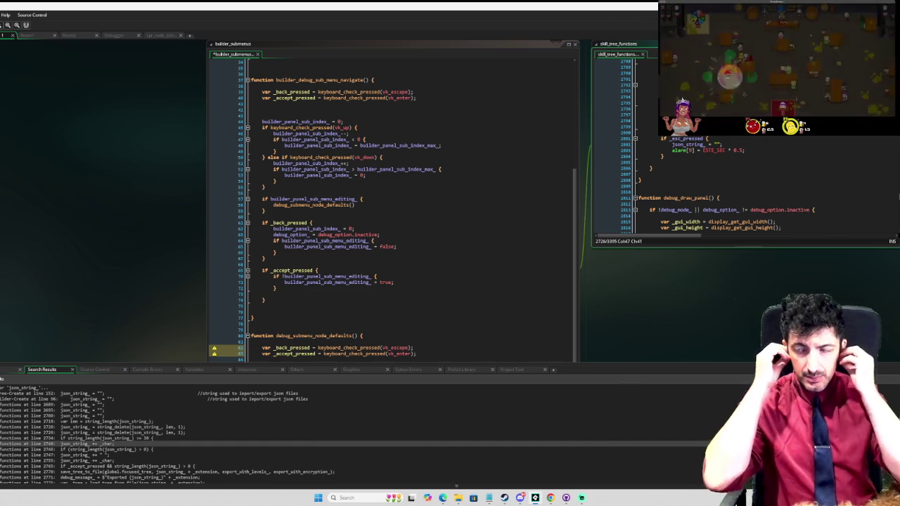
pyautogui.scroll(2, 651, 270)
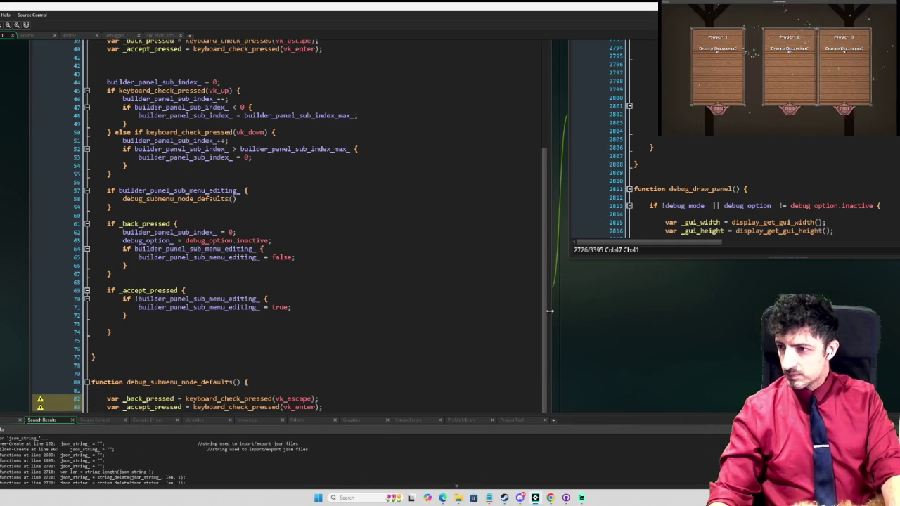
pyautogui.scroll(-2, 397, 303)
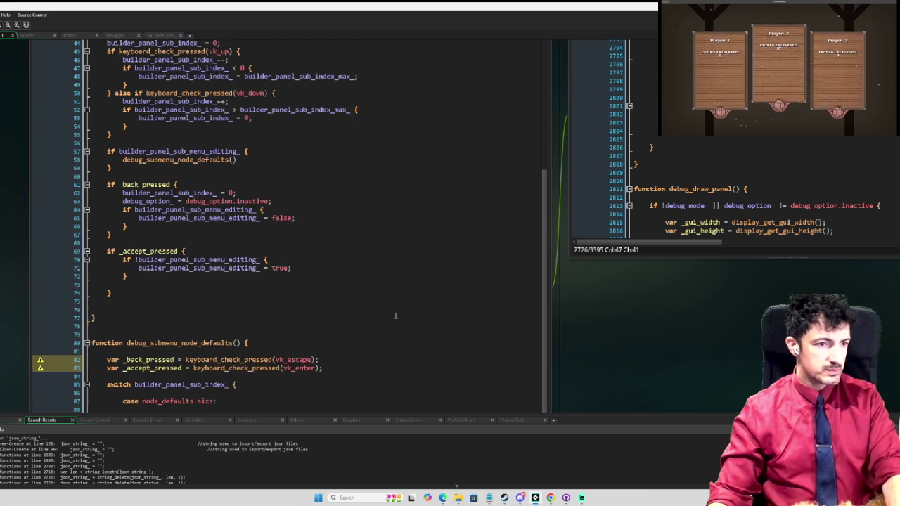
pyautogui.scroll(-7, 450, 289)
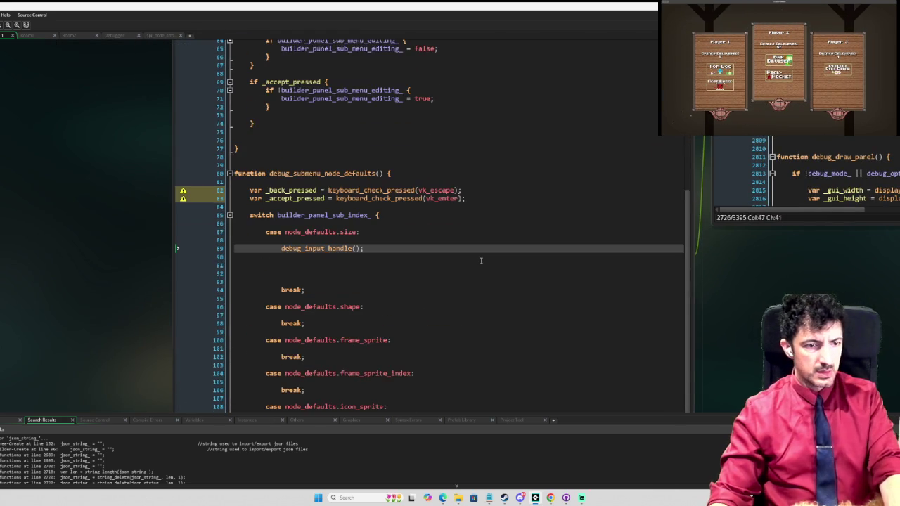
pyautogui.scroll(5, 481, 261)
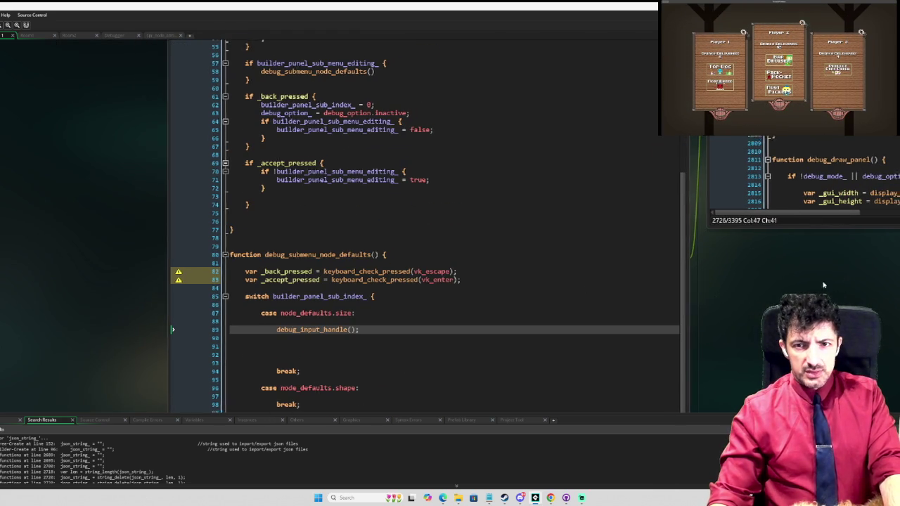
pyautogui.scroll(-3, 765, 242)
pyautogui.scroll(6, 772, 223)
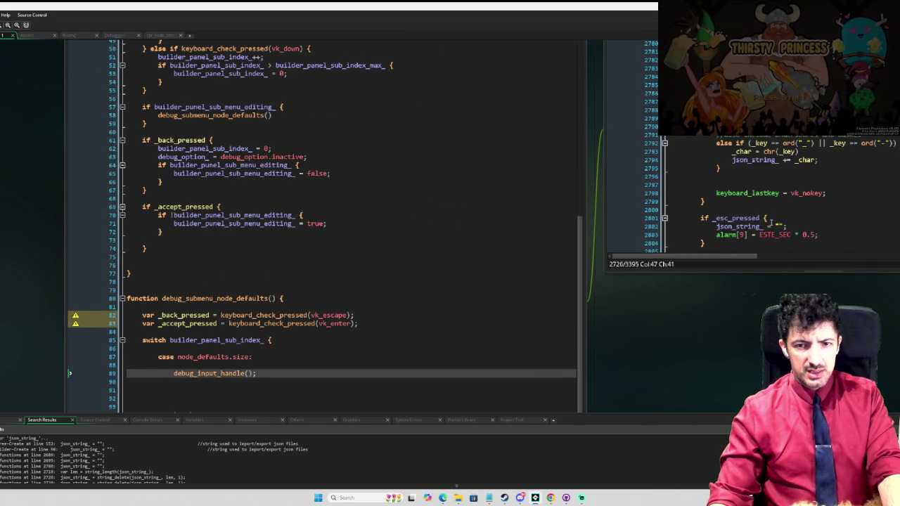
pyautogui.scroll(-1, 771, 223)
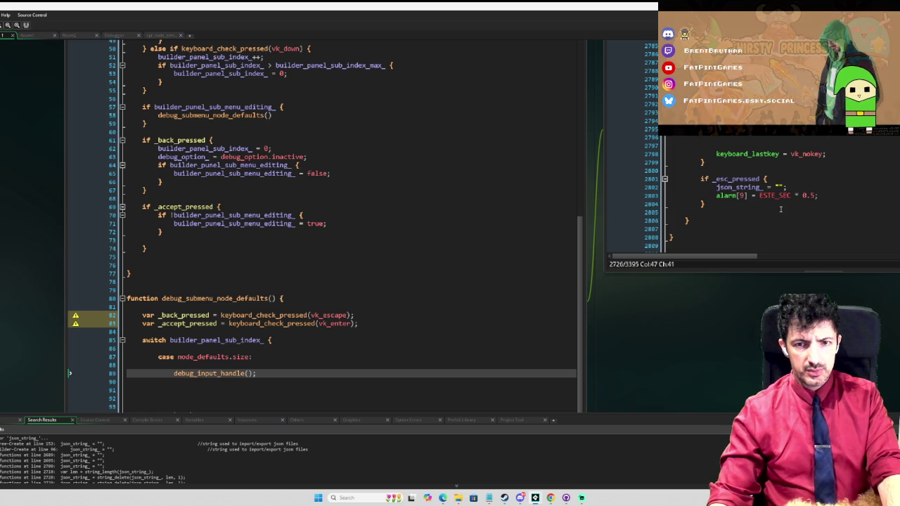
pyautogui.scroll(15, 780, 209)
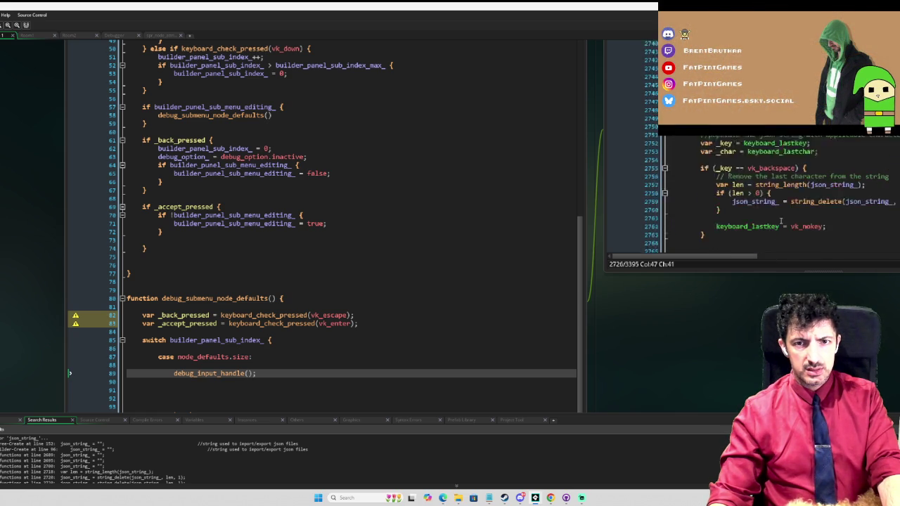
pyautogui.scroll(1, 780, 220)
pyautogui.scroll(6, 781, 222)
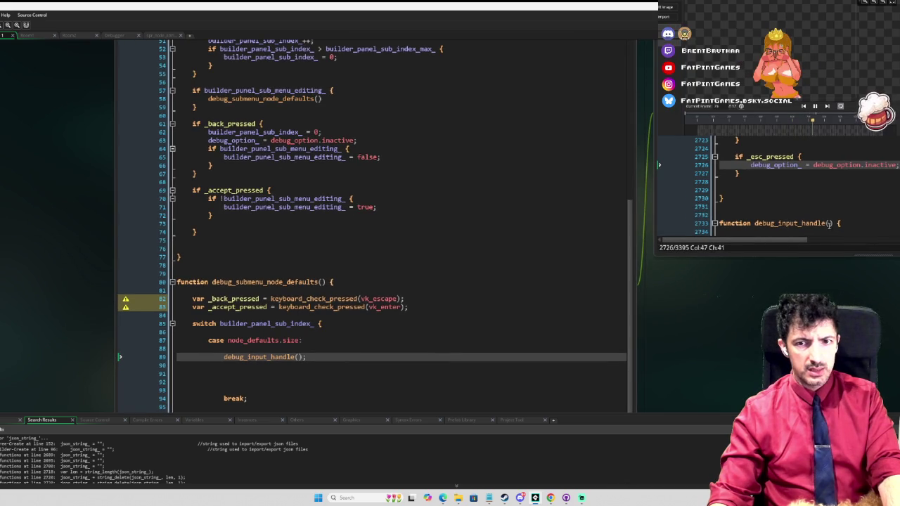
pyautogui.scroll(5, 418, 190)
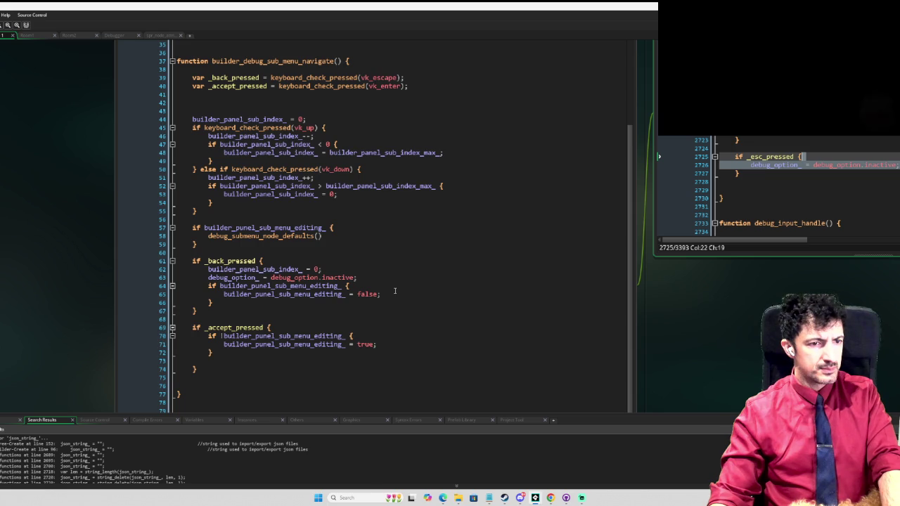
# Add an else block to the back-press check containing the debug_option_ inactive reset
pyautogui.click(249, 302)
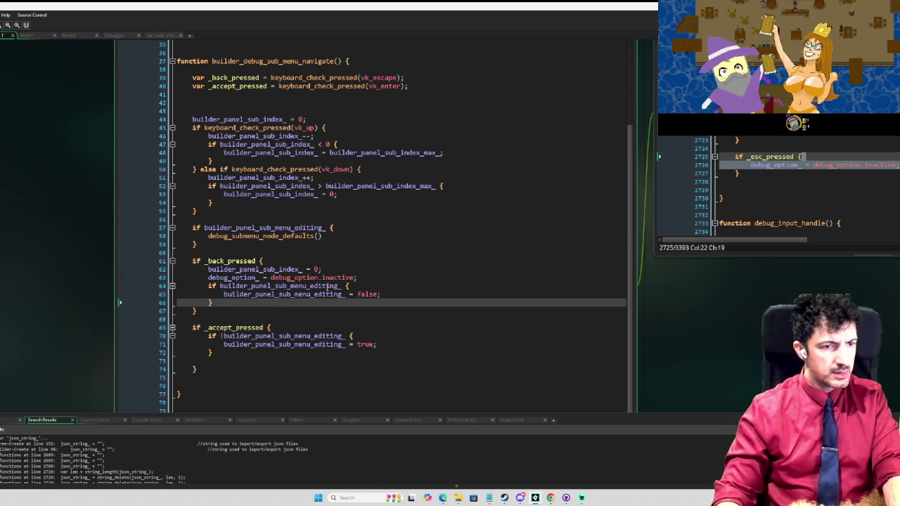
pyautogui.write(' else ')
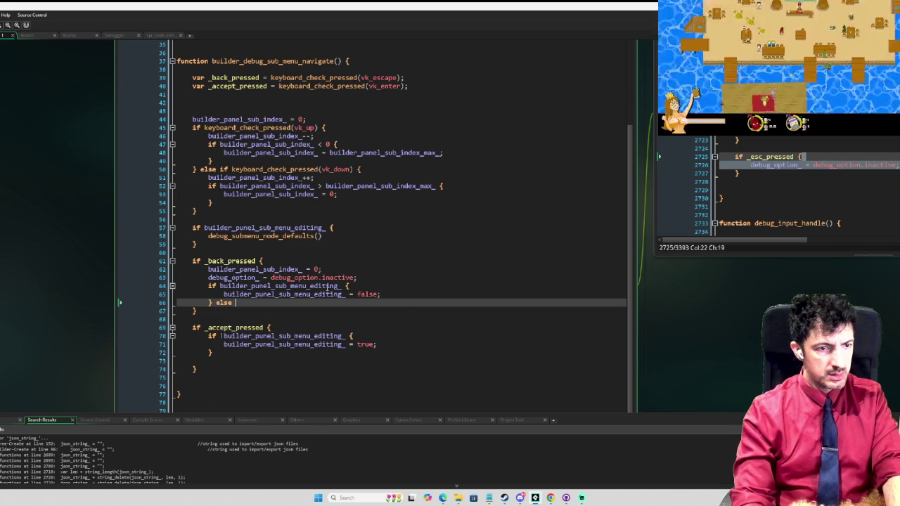
pyautogui.write('{')
pyautogui.press('Return')
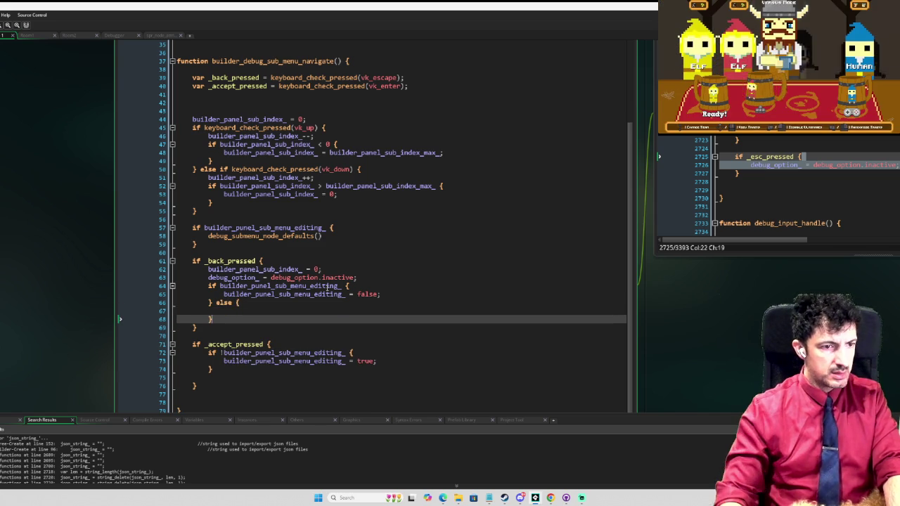
pyautogui.hotkey('ctrl', 'v')
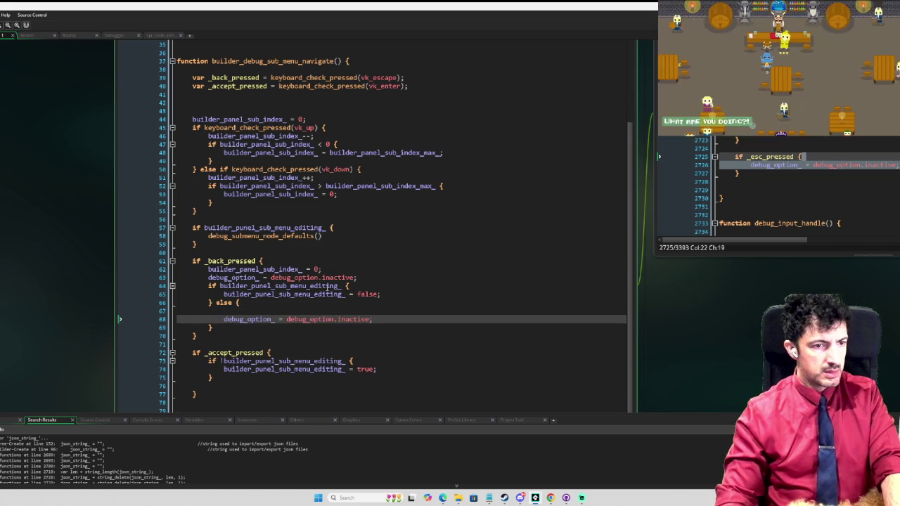
pyautogui.press('Home')
pyautogui.press('BackSpace')
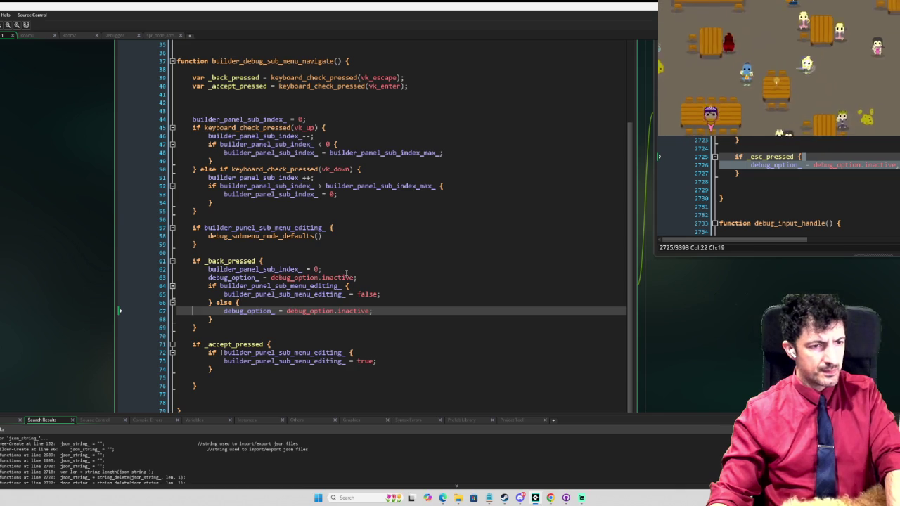
# Move builder_panel_sub_index_ = 0 into the else block and delete the duplicate debug_option_ reset
pyautogui.moveTo(336, 270); pyautogui.dragTo(208, 270)
pyautogui.hotkey('ctrl', 'c')
pyautogui.press('BackSpace')
pyautogui.click(304, 306)
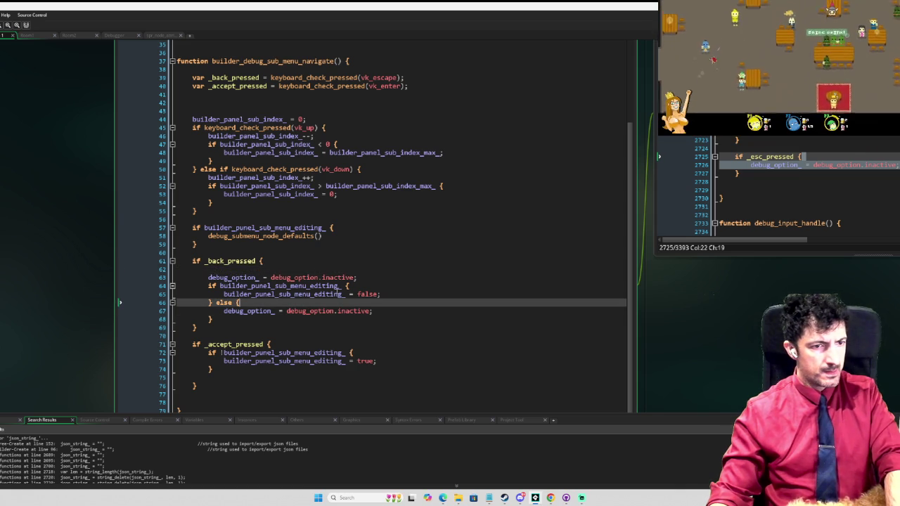
pyautogui.press('Return')
pyautogui.hotkey('ctrl', 'v')
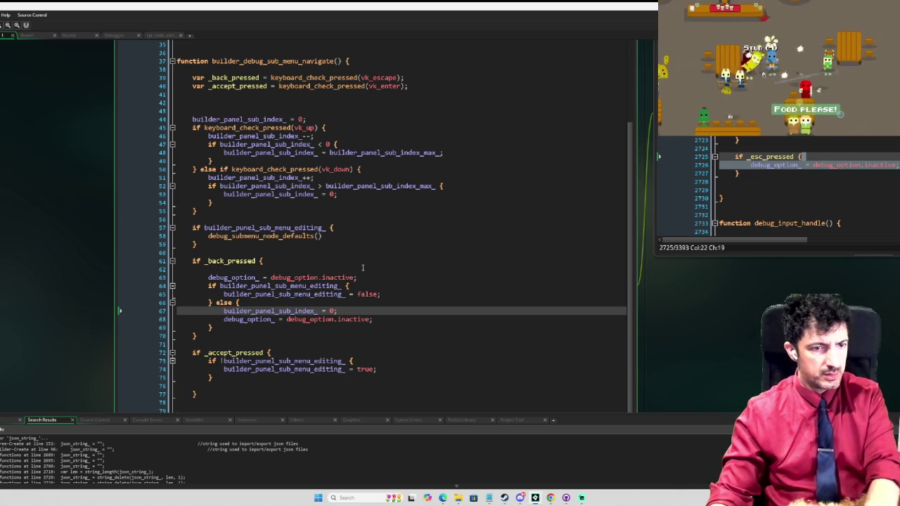
pyautogui.click(366, 278)
pyautogui.hotkey('shift', 'Up')
pyautogui.press('BackSpace')
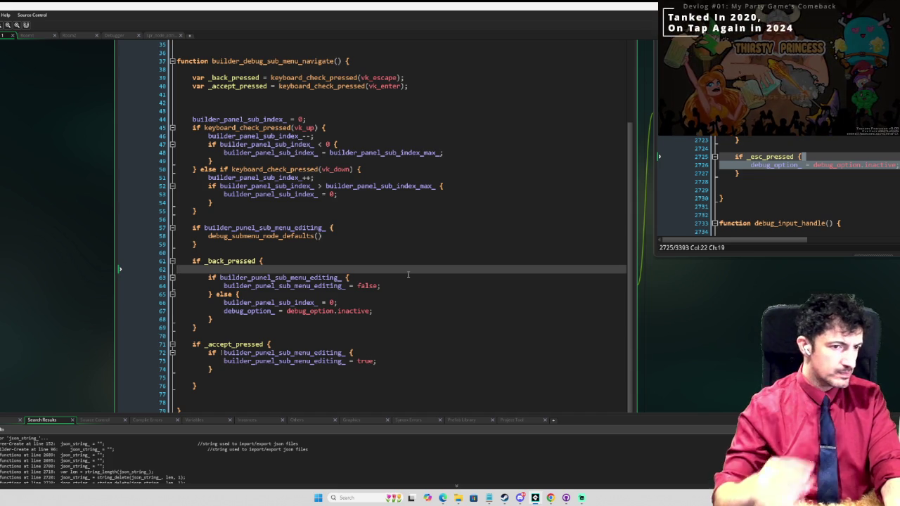
# Start an if _back_pressed { block under debug_input_handle() in the node_defaults.size case
pyautogui.scroll(-2, 348, 298)
pyautogui.scroll(-4, 348, 298)
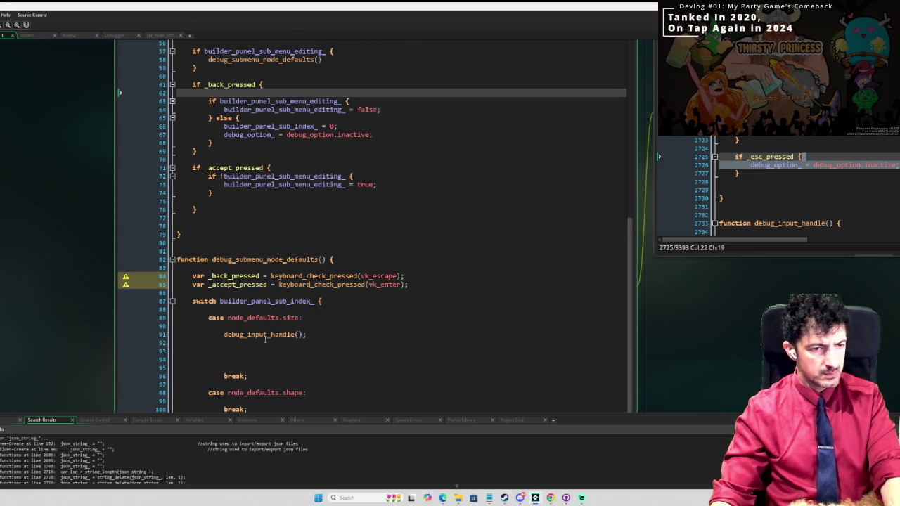
pyautogui.click(224, 343)
pyautogui.moveTo(194, 275); pyautogui.dragTo(197, 295)
pyautogui.hotkey('ctrl', 'c')
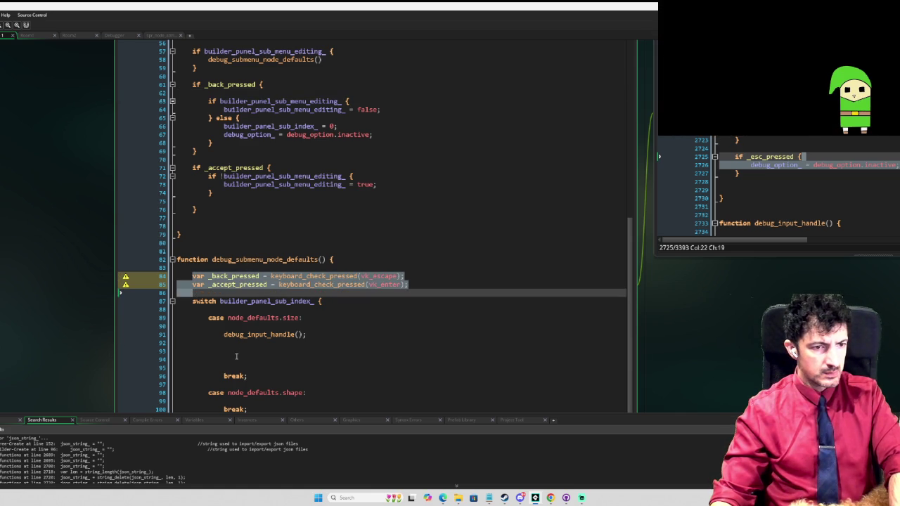
pyautogui.click(236, 351)
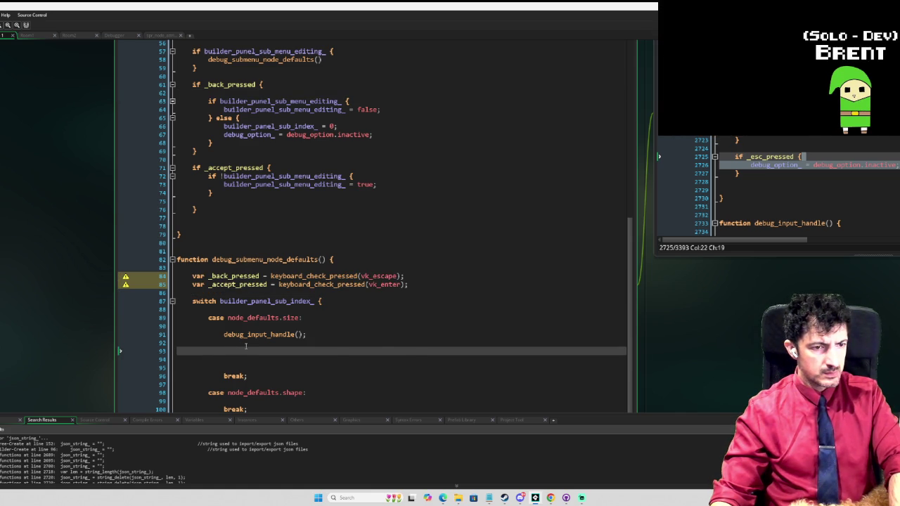
pyautogui.hotkey('ctrl', 'v')
pyautogui.click(197, 359)
pyautogui.press('Tab')
pyautogui.press('Tab')
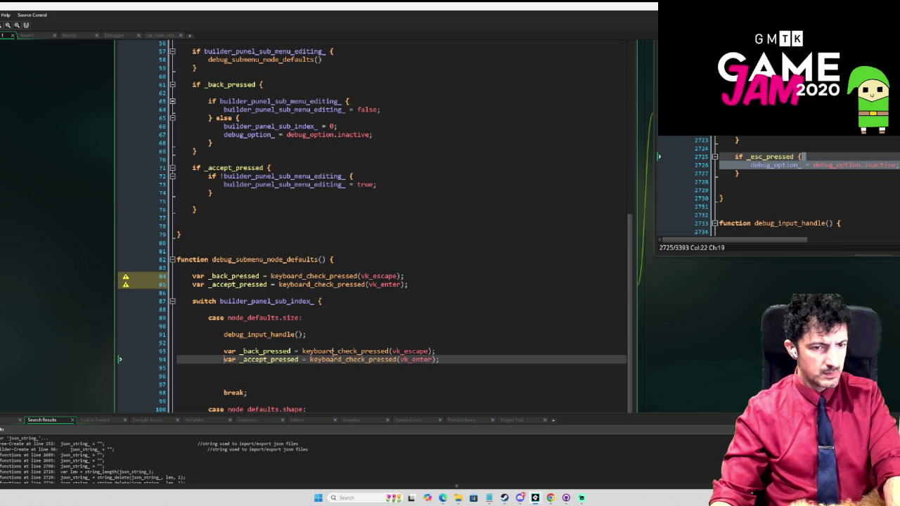
pyautogui.moveTo(454, 359); pyautogui.dragTo(177, 351)
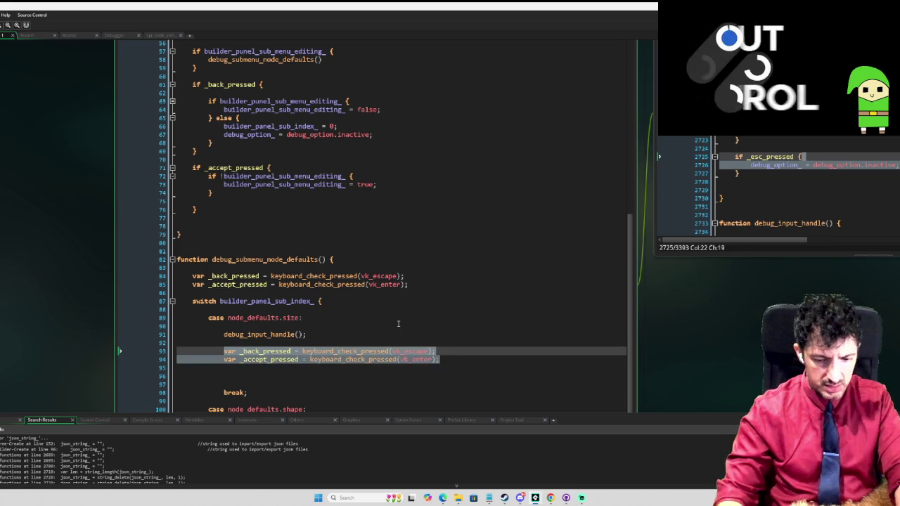
pyautogui.write('if _back')
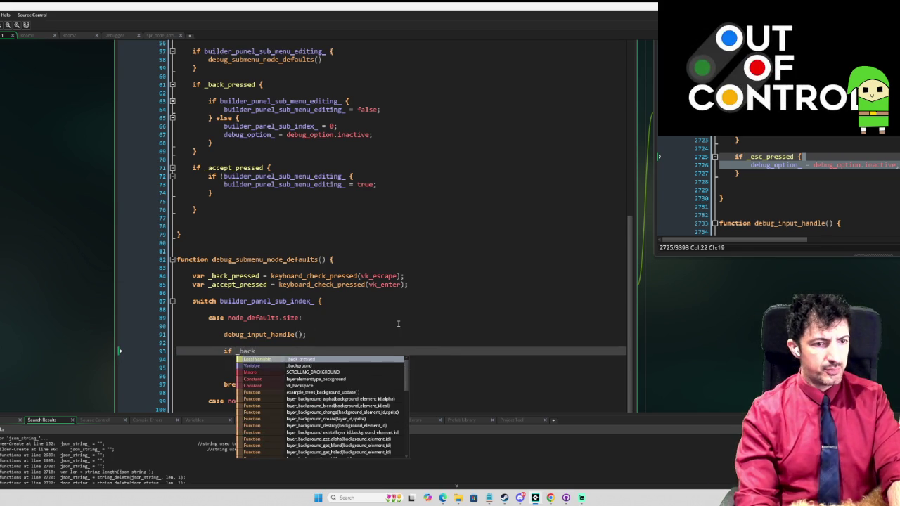
pyautogui.write('_pressed {')
pyautogui.press('Return')
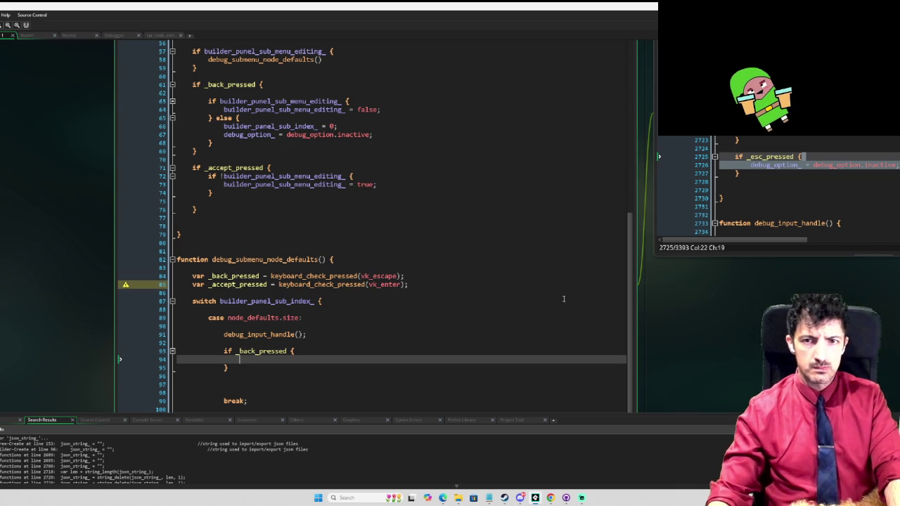
pyautogui.scroll(5, 773, 186)
# Change the line 93 condition's variable from the back-press flag to _accept_pressed
pyautogui.scroll(2, 773, 186)
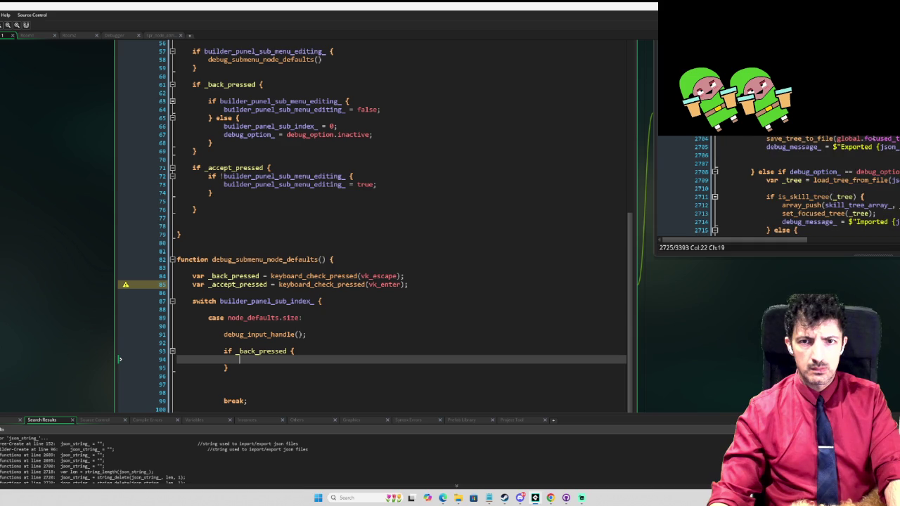
pyautogui.click(761, 81)
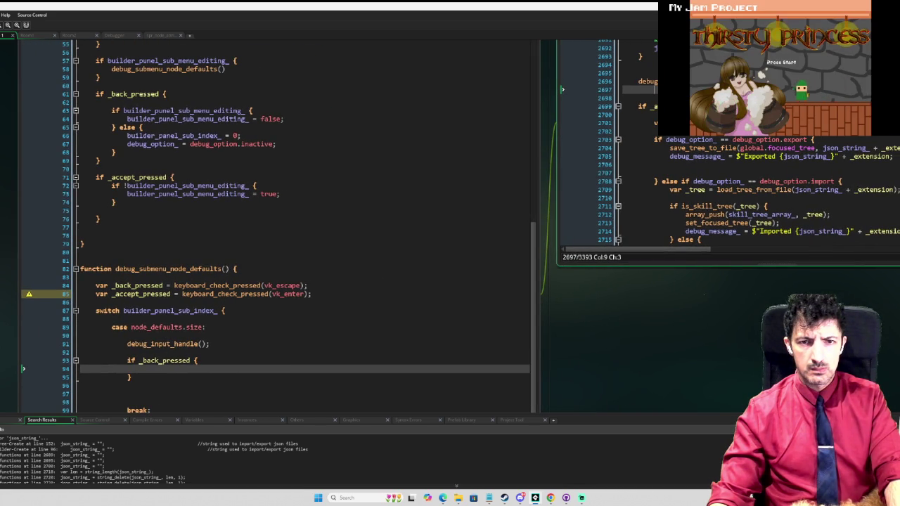
pyautogui.scroll(1, 731, 140)
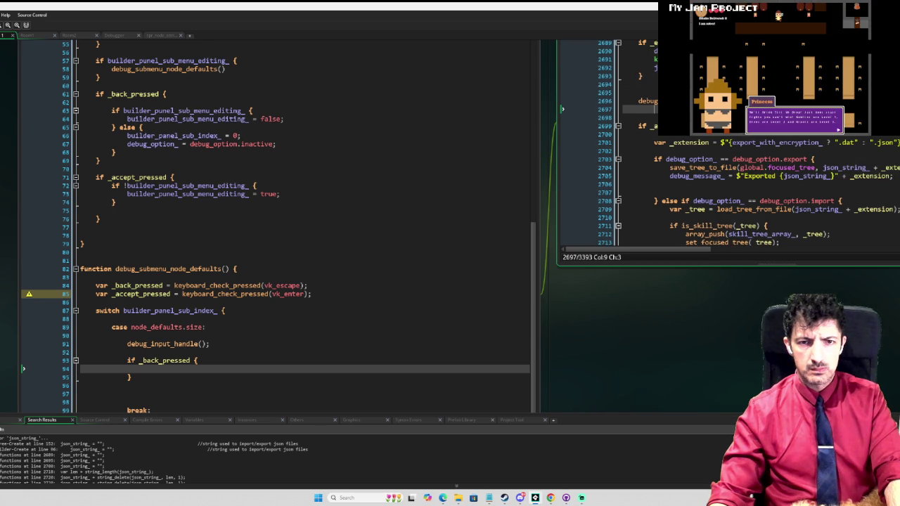
pyautogui.scroll(-1, 732, 176)
pyautogui.scroll(-2, 732, 176)
pyautogui.scroll(-2, 731, 176)
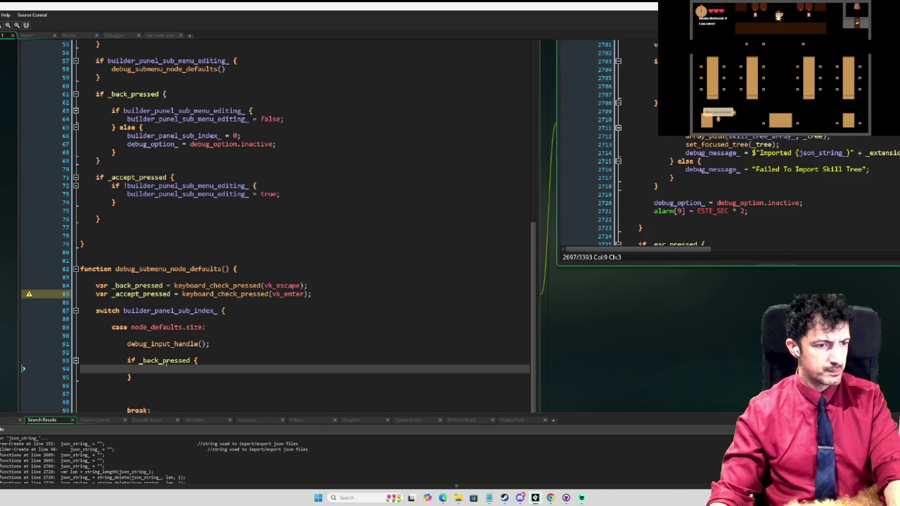
pyautogui.moveTo(133, 378); pyautogui.dragTo(135, 360)
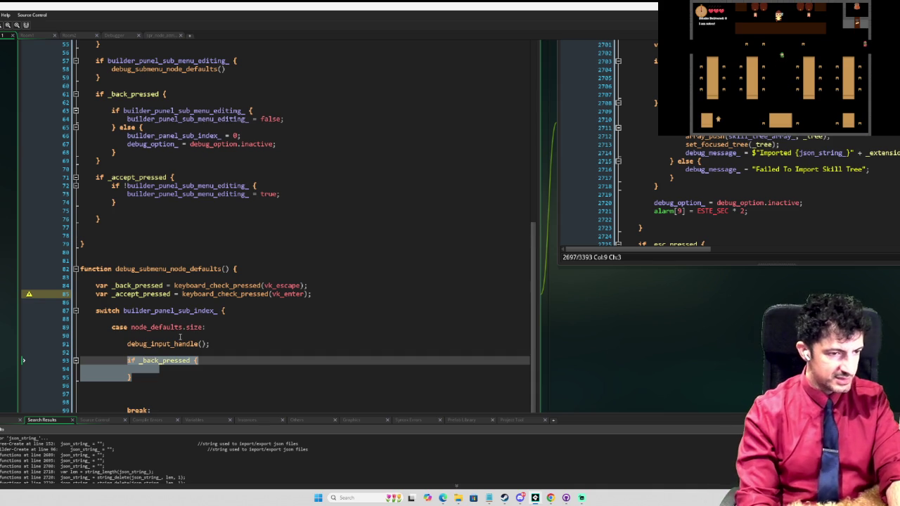
pyautogui.press('Left')
pyautogui.press('Down')
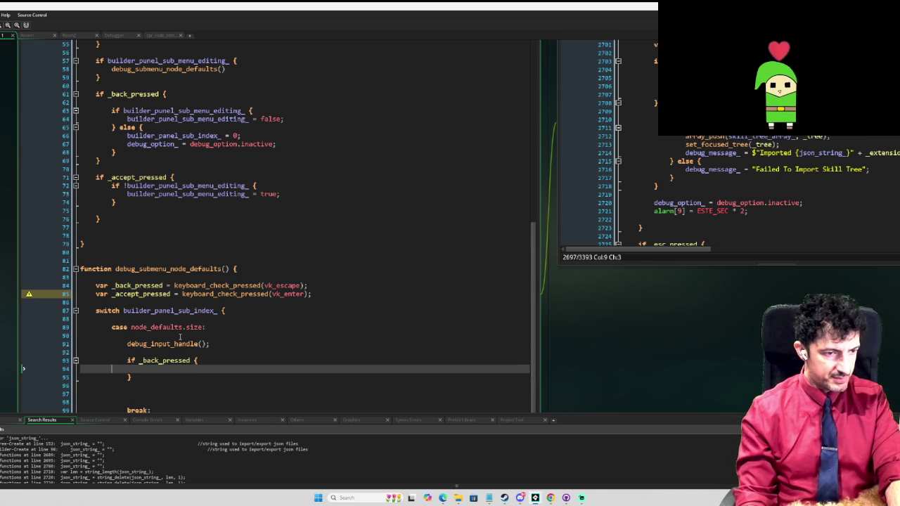
pyautogui.press('Up')
pyautogui.press('Right')
pyautogui.press('Right')
pyautogui.press('Right')
pyautogui.press('Right')
pyautogui.hotkey('shift', 'Right')
pyautogui.hotkey('shift', 'Right')
pyautogui.hotkey('shift', 'Right')
pyautogui.write('accept')
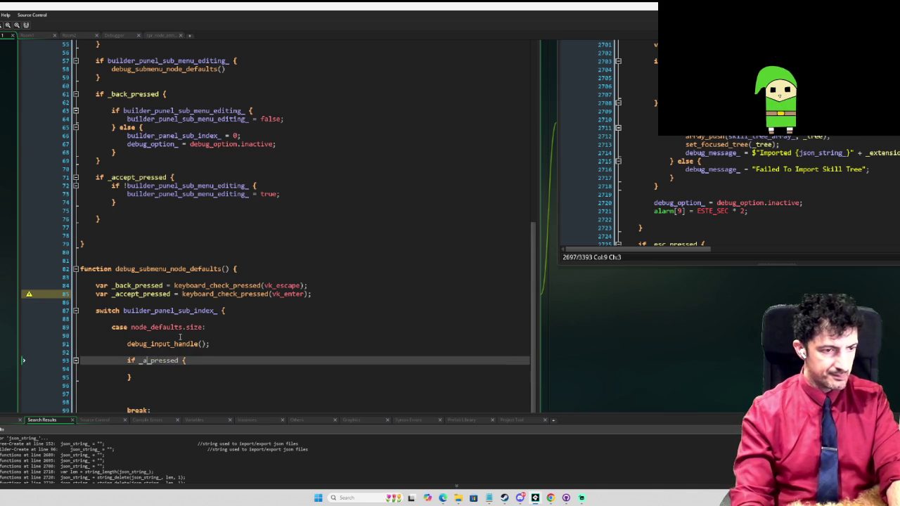
pyautogui.press('BackSpace')
pyautogui.press('Down')
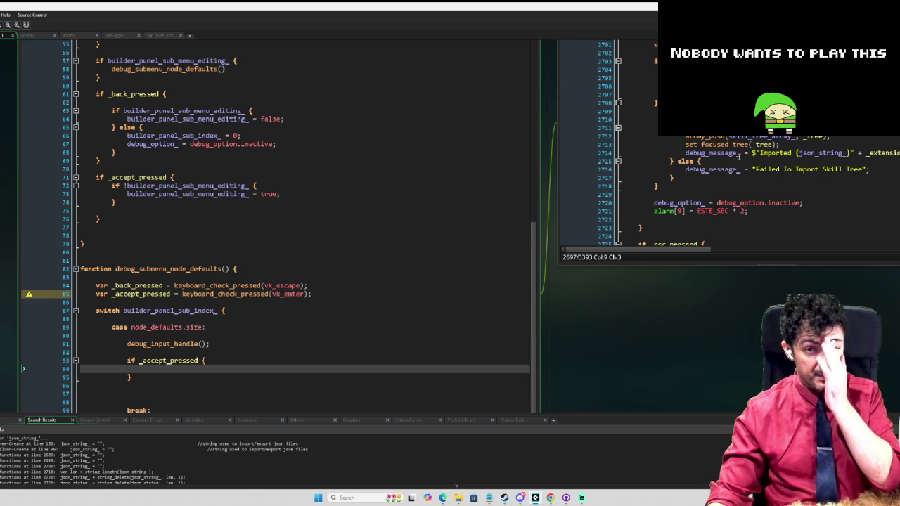
# Append the string_length(json_string_) > 0 check from the export code, then switch to obj_tree_builder's Create event
pyautogui.scroll(3, 562, 86)
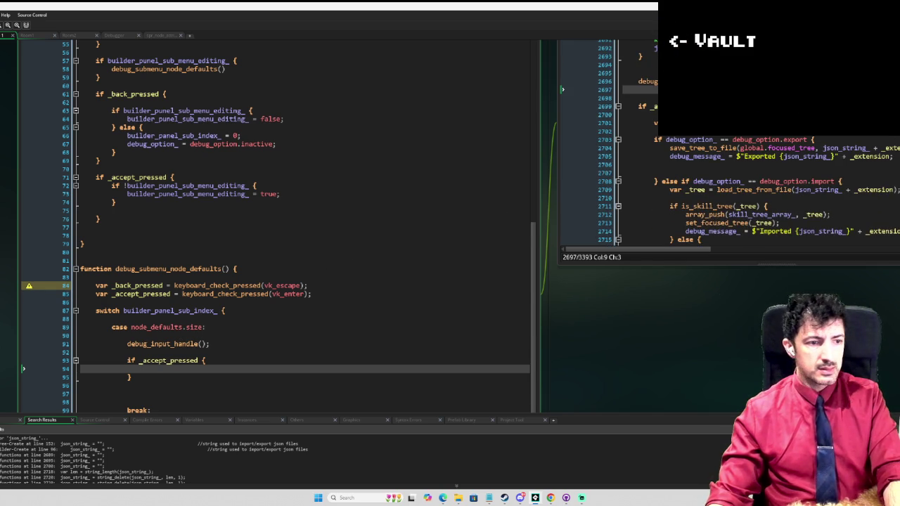
pyautogui.click(819, 106)
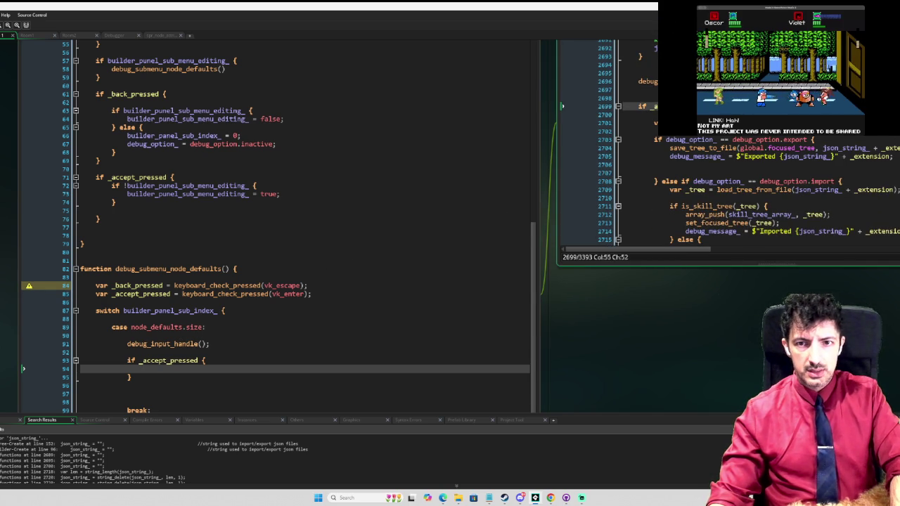
pyautogui.press('End')
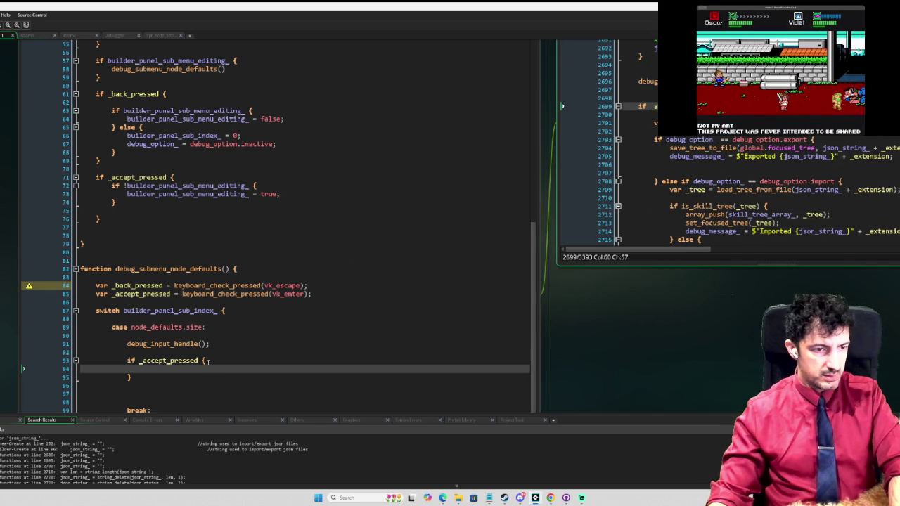
pyautogui.click(207, 361)
pyautogui.write('&& string_length(json_string_) > 0')
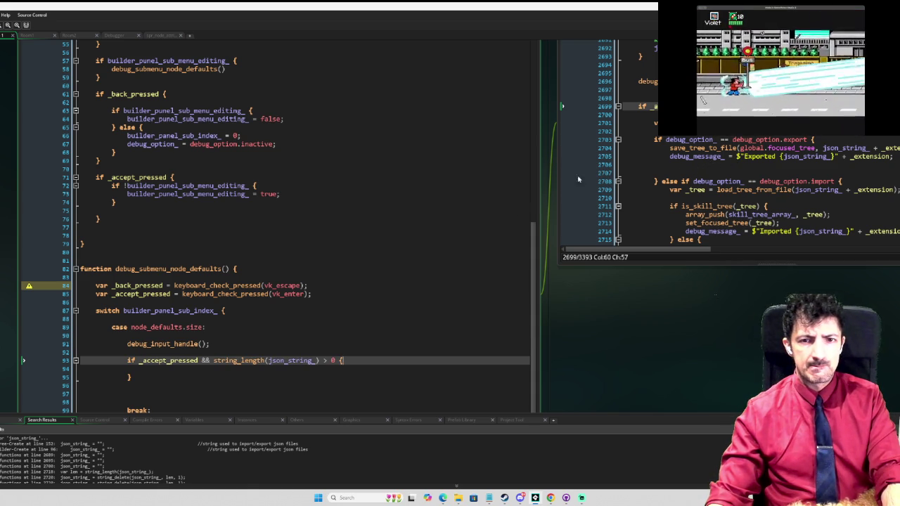
pyautogui.click(142, 369)
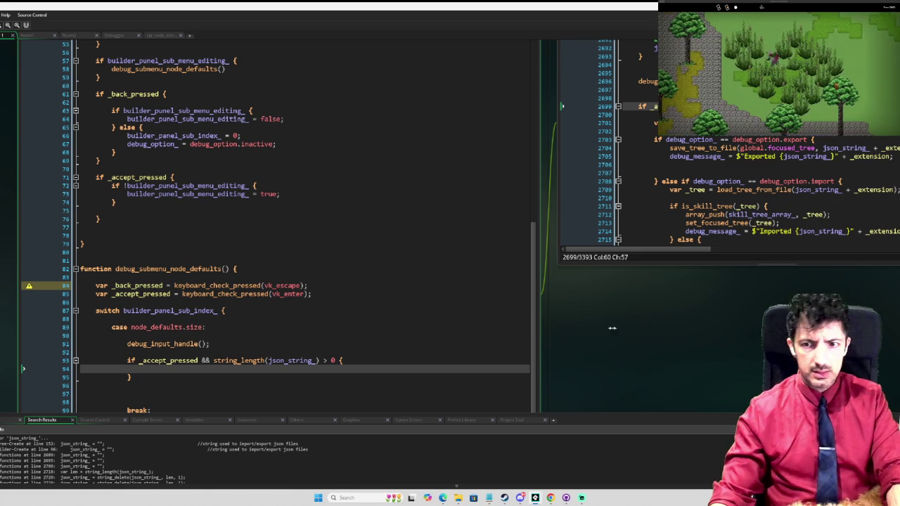
pyautogui.hotkey('ctrl', 'Tab')
pyautogui.hotkey('ctrl', 'Tab')
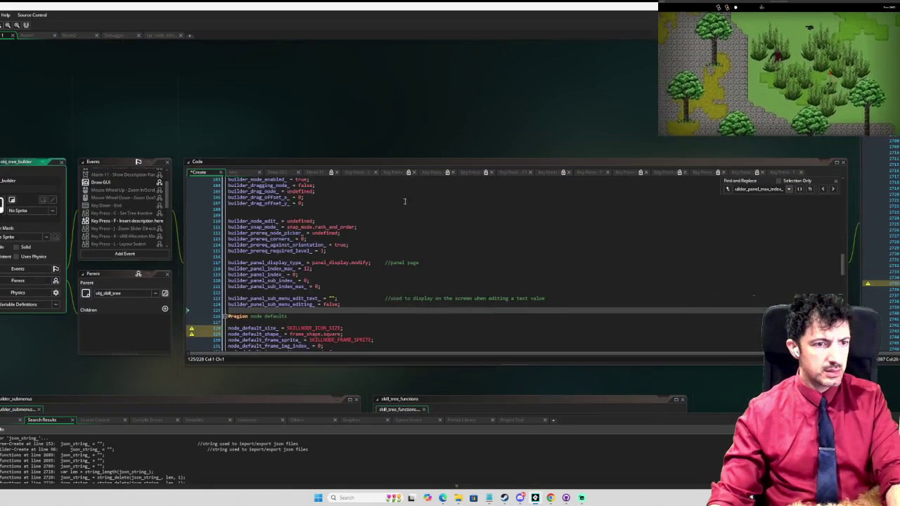
# Type node_default_size_ = inside the empty accept block under case node_defaults.size
pyautogui.scroll(-2, 314, 308)
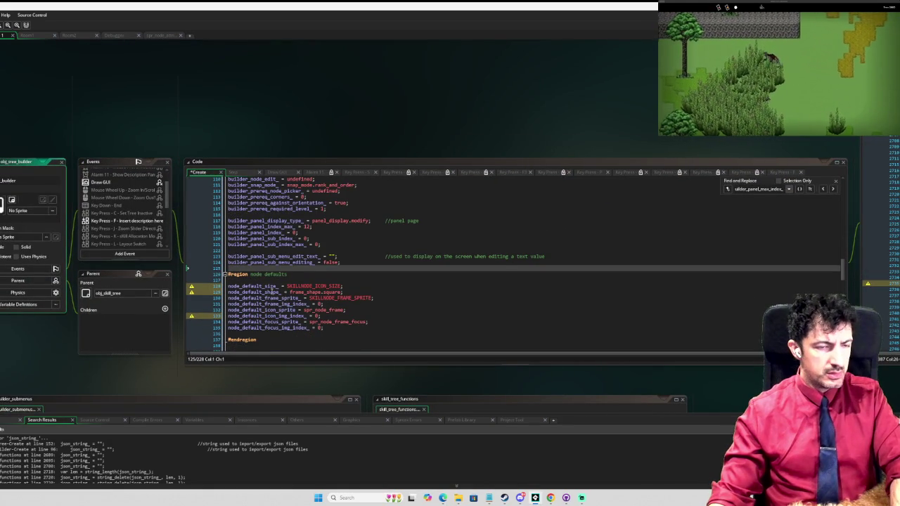
pyautogui.doubleClick(251, 287)
pyautogui.scroll(-3, 45, 289)
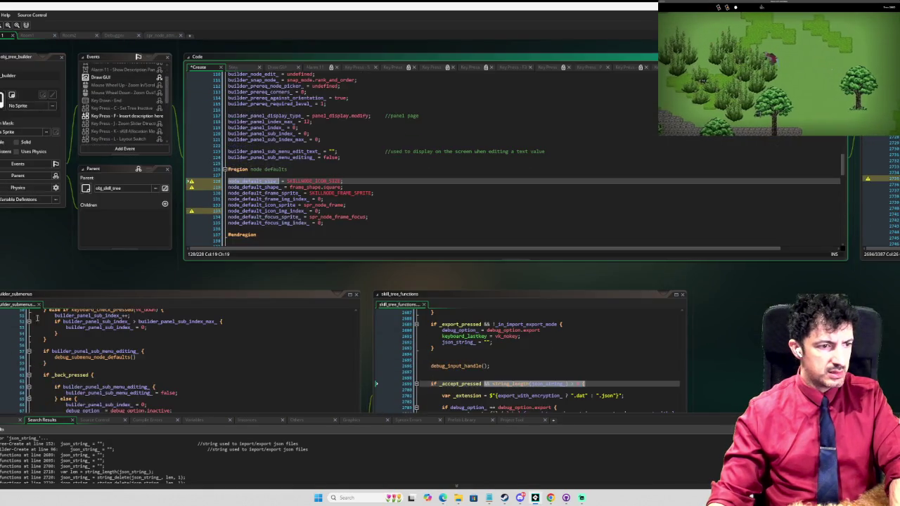
pyautogui.scroll(-1, 22, 329)
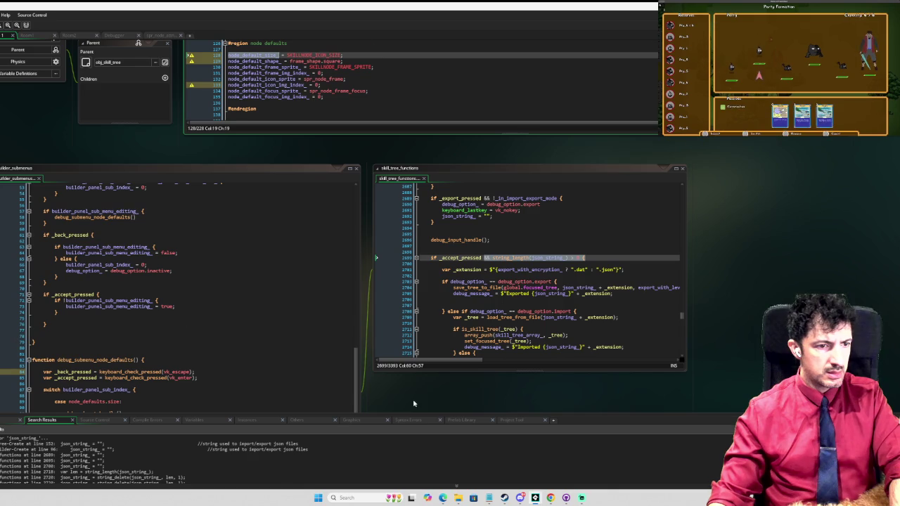
pyautogui.scroll(-1, 414, 403)
pyautogui.click(117, 376)
pyautogui.scroll(-1, 117, 367)
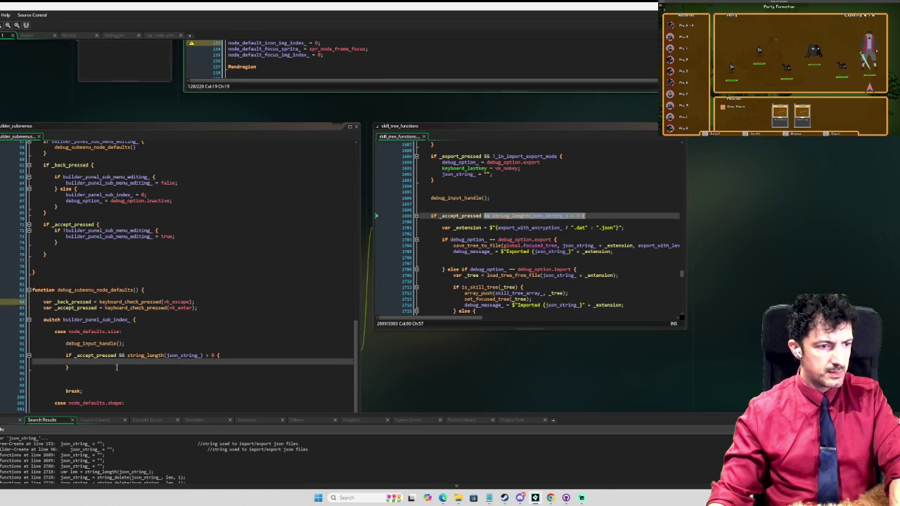
pyautogui.write('node_default_size_')
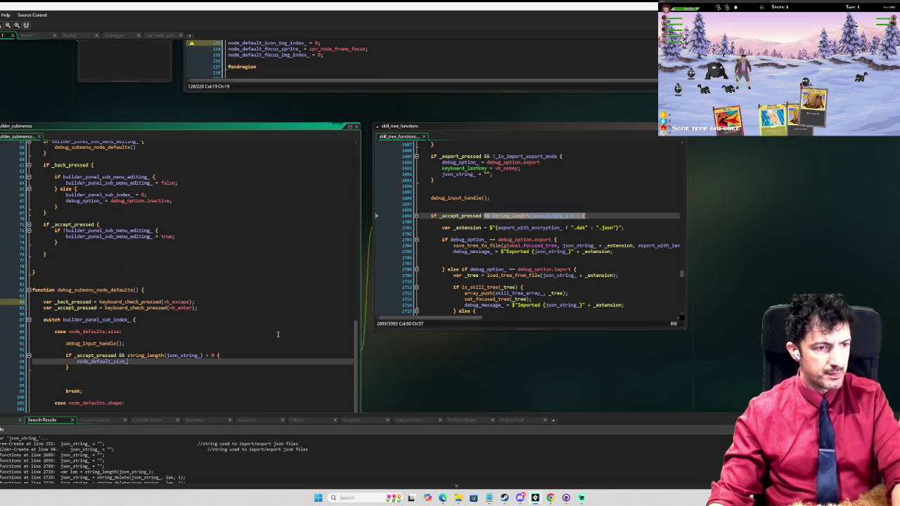
pyautogui.write(' =')
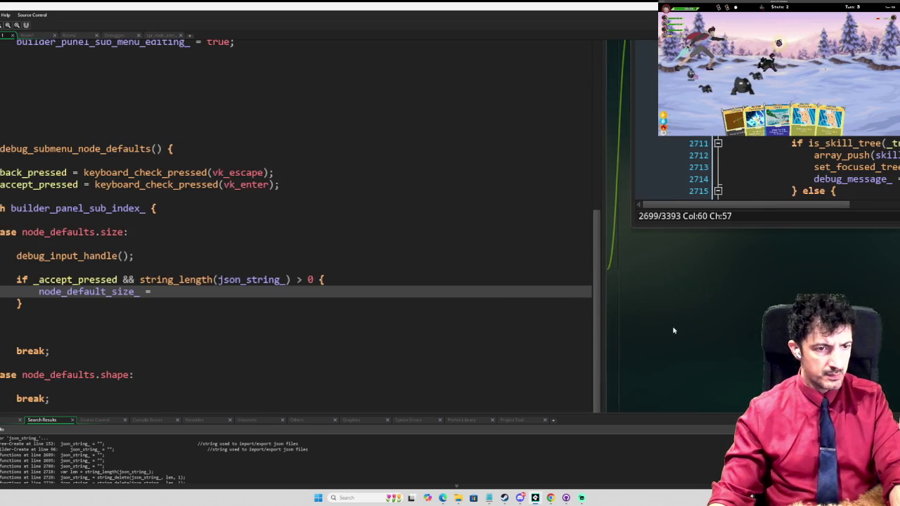
# Append an && is_number() check to the end of the if condition
pyautogui.click(435, 279)
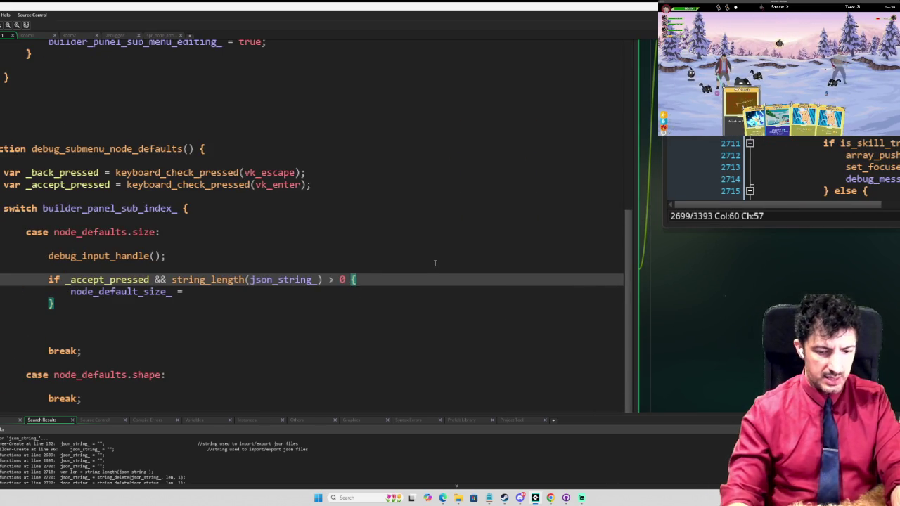
pyautogui.write('&& is ')
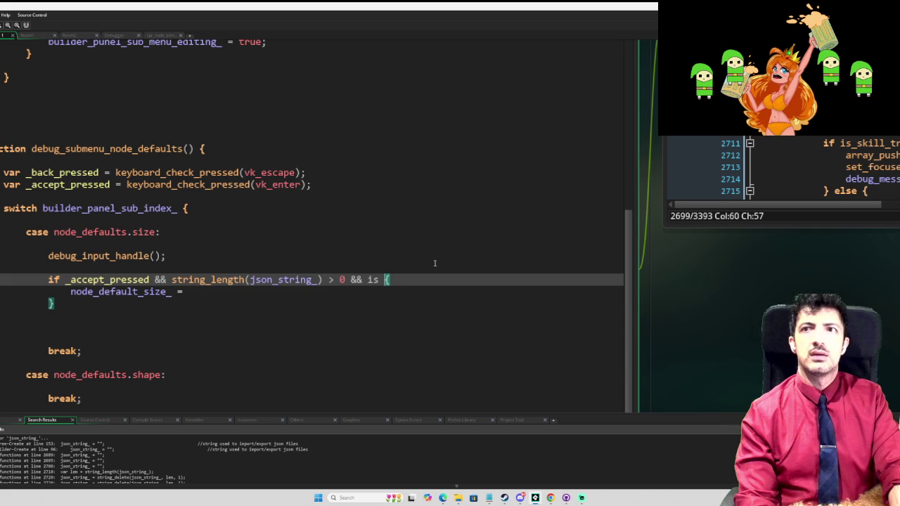
pyautogui.write('_nu')
pyautogui.press('Return')
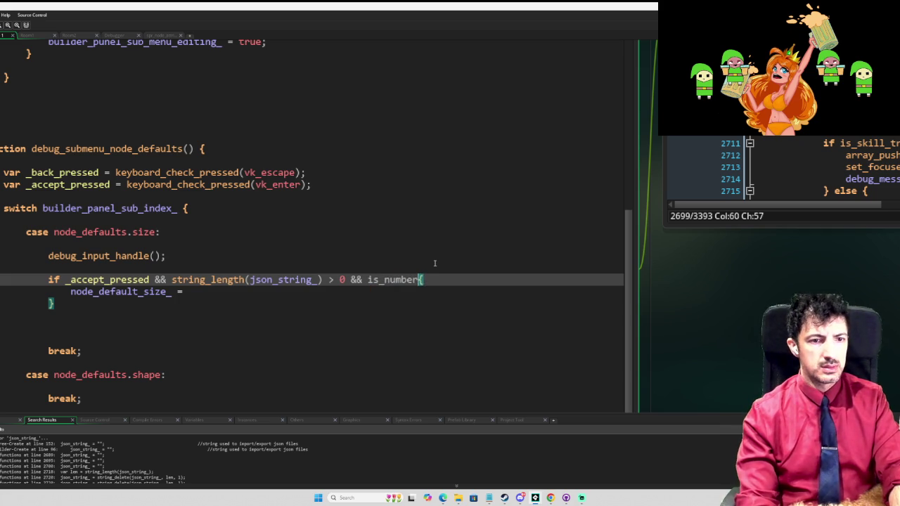
pyautogui.write('()')
pyautogui.press('Left')
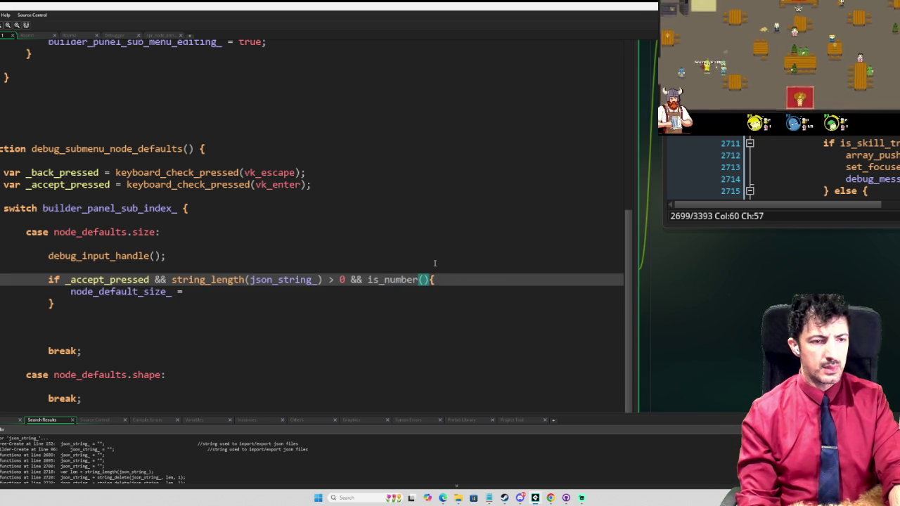
pyautogui.press('Left')
pyautogui.press('Left')
pyautogui.press('Left')
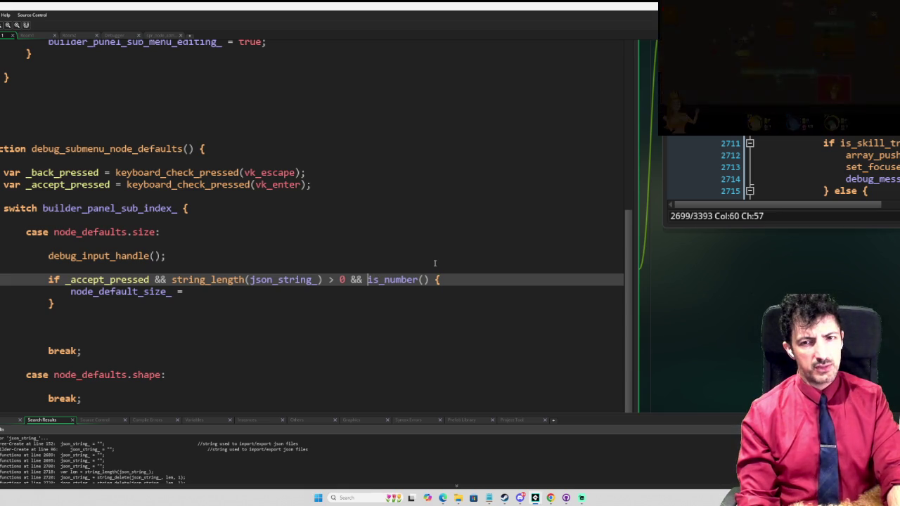
pyautogui.write('to')
pyautogui.press('BackSpace')
pyautogui.press('BackSpace')
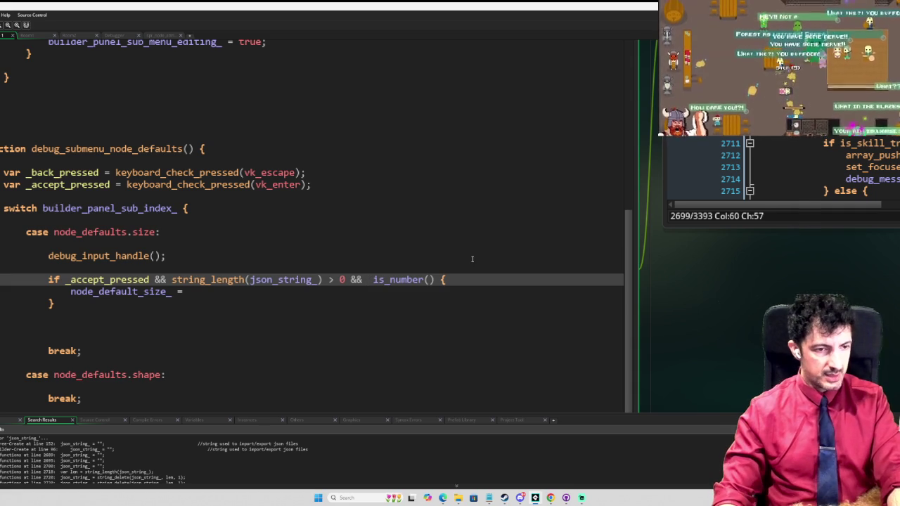
# Remove the is_number check again and open blank lines inside the if block
pyautogui.press('Return')
pyautogui.press('Return')
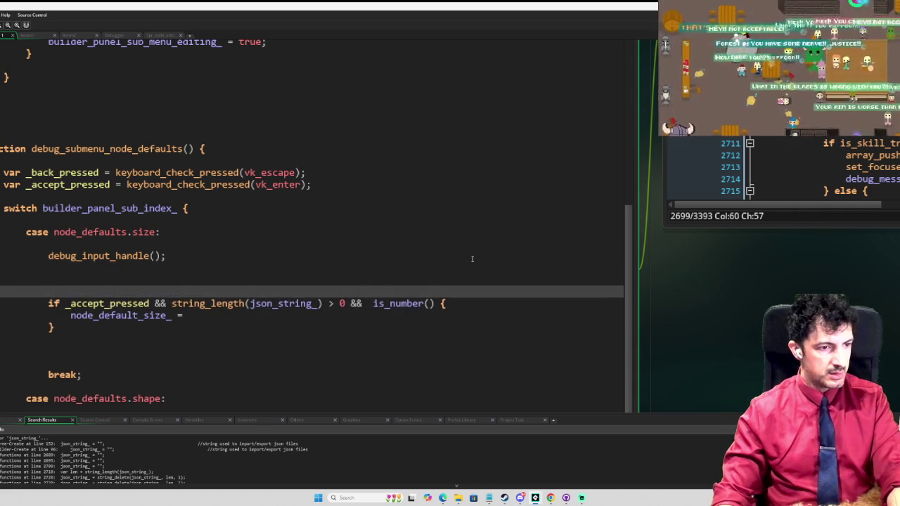
pyautogui.press('Down')
pyautogui.moveTo(436, 303); pyautogui.dragTo(350, 303)
pyautogui.press('BackSpace')
pyautogui.click(392, 299)
pyautogui.press('Return')
pyautogui.press('Return')
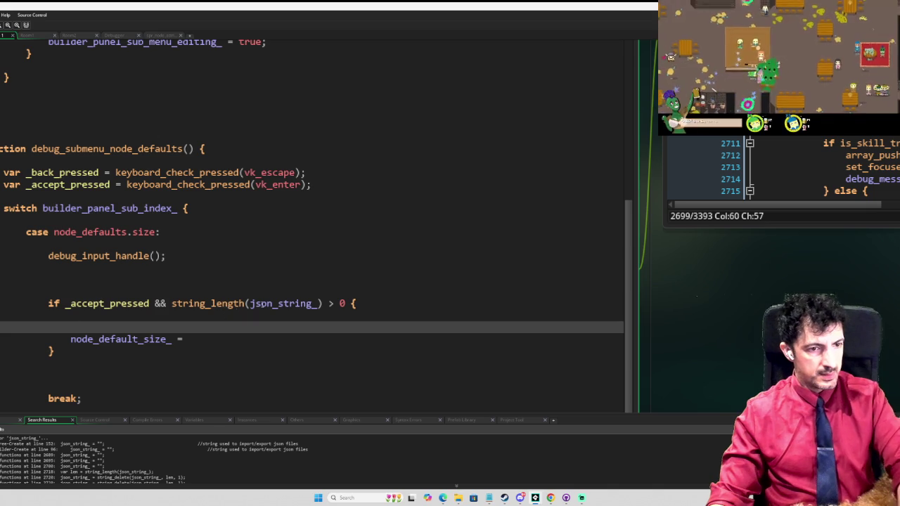
pyautogui.press('Up')
# Write var _new_value = real() in the block and bring up the manual page for real
pyautogui.write('var _')
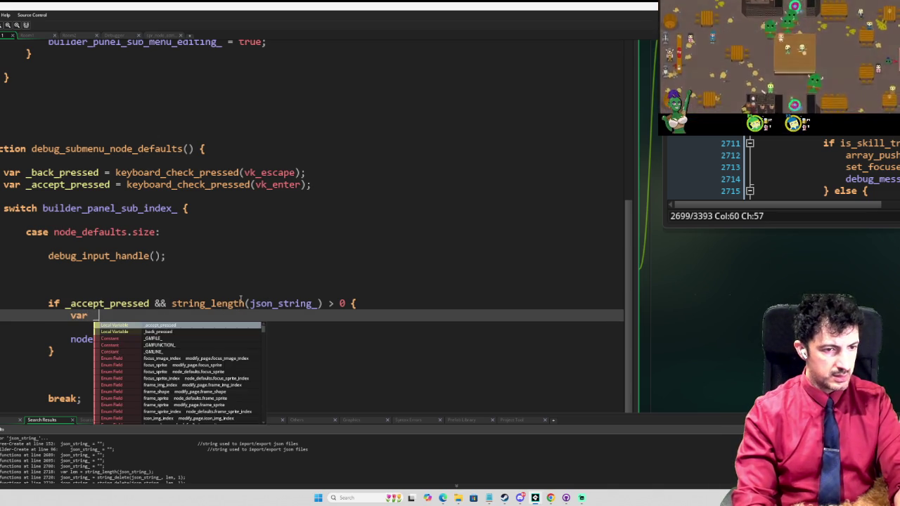
pyautogui.write('new_vba')
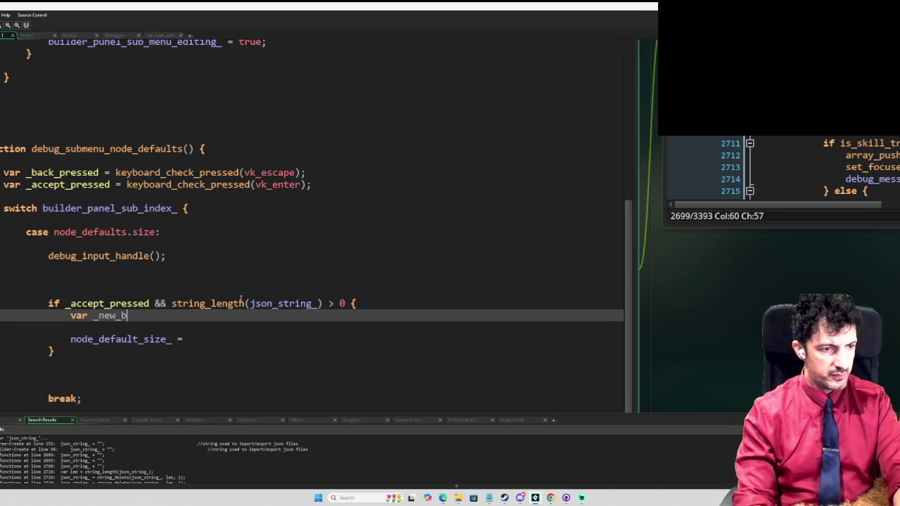
pyautogui.press('BackSpace')
pyautogui.press('BackSpace')
pyautogui.write('alue =')
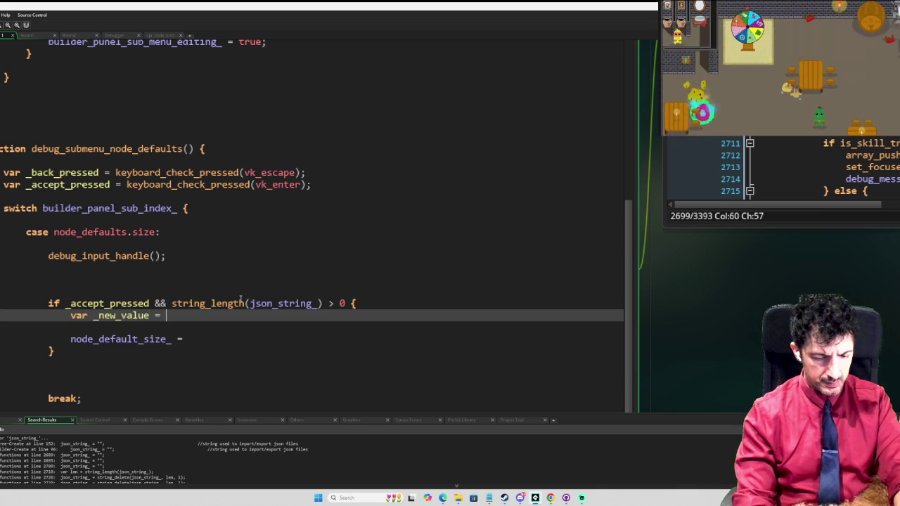
pyautogui.write('string')
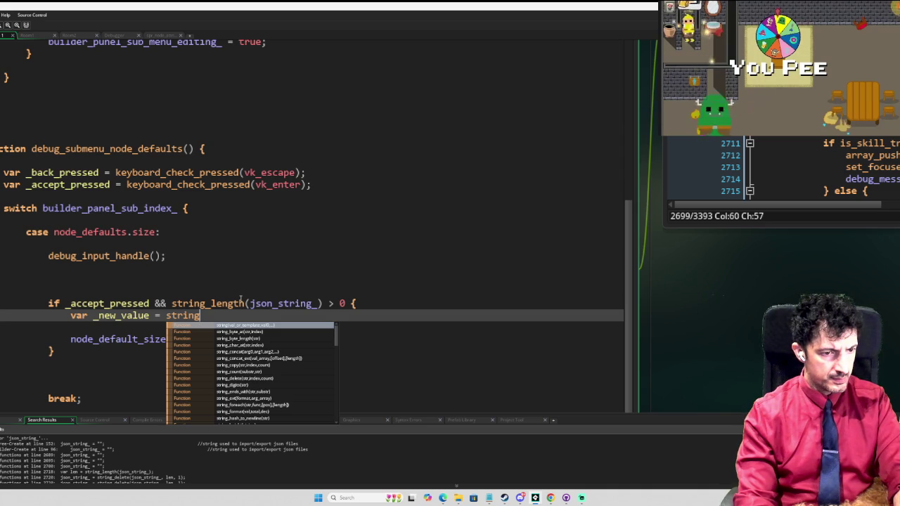
pyautogui.write('_')
pyautogui.scroll(-5, 292, 387)
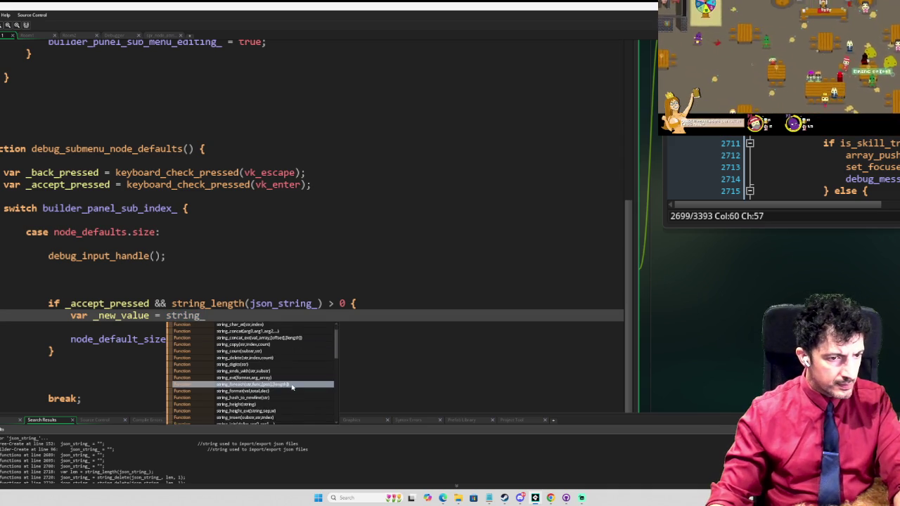
pyautogui.scroll(-2, 292, 387)
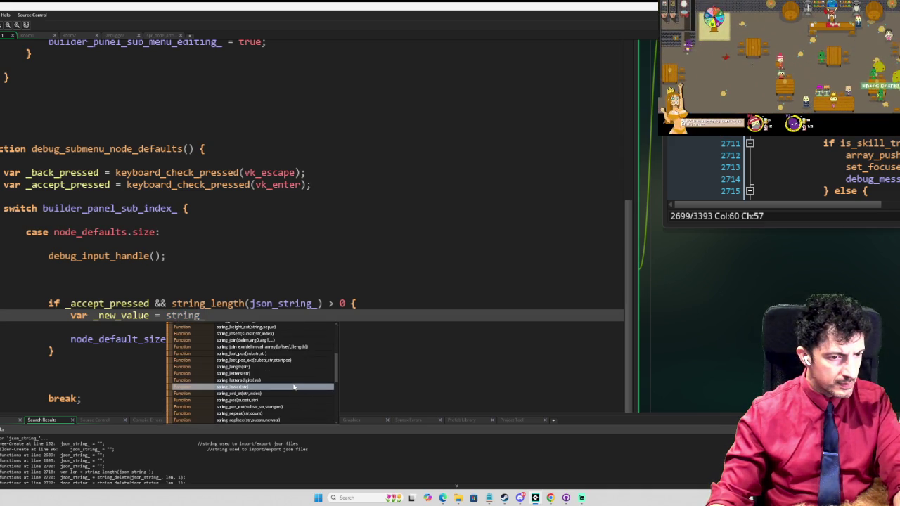
pyautogui.scroll(-5, 294, 387)
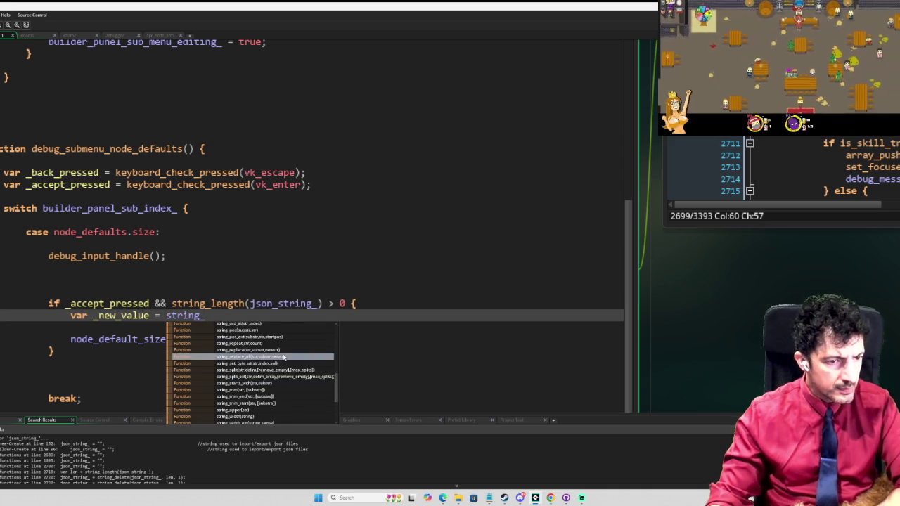
pyautogui.scroll(-1, 291, 383)
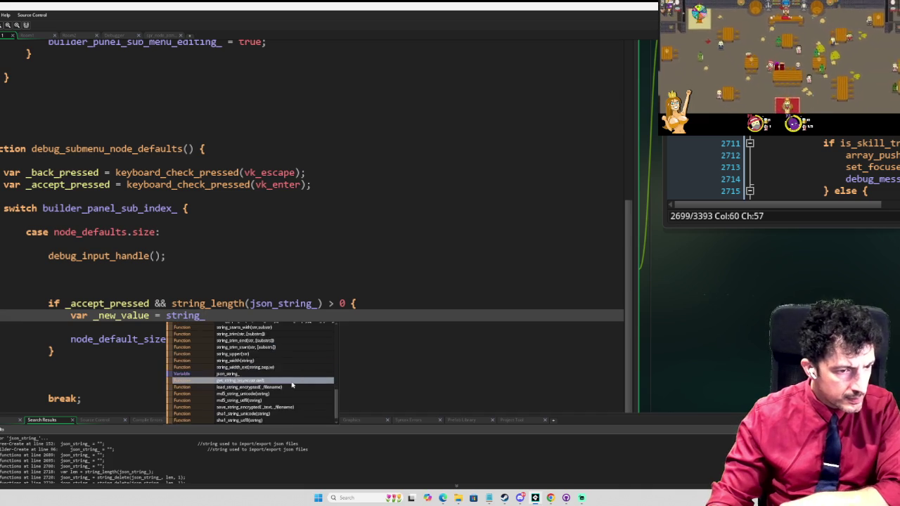
pyautogui.scroll(6, 294, 384)
pyautogui.scroll(7, 295, 383)
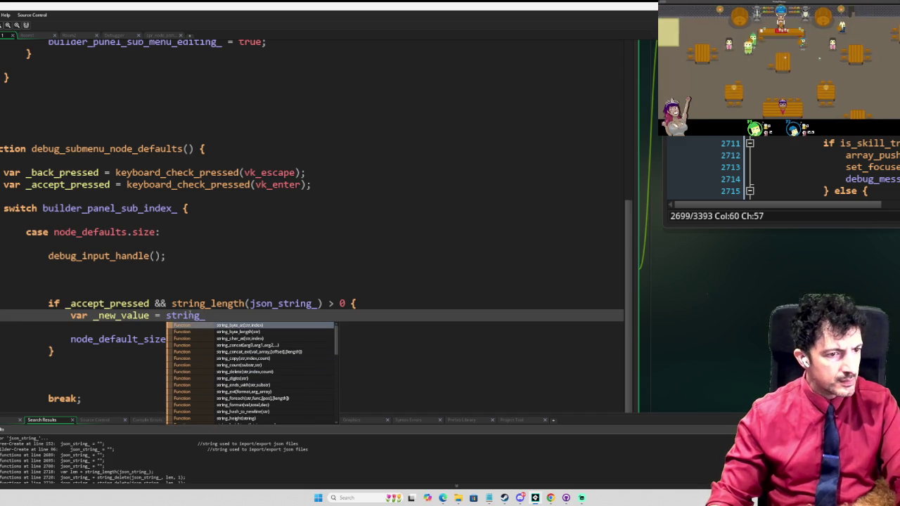
pyautogui.hotkey('shift', 'Left')
pyautogui.hotkey('shift', 'Left')
pyautogui.hotkey('shift', 'Left')
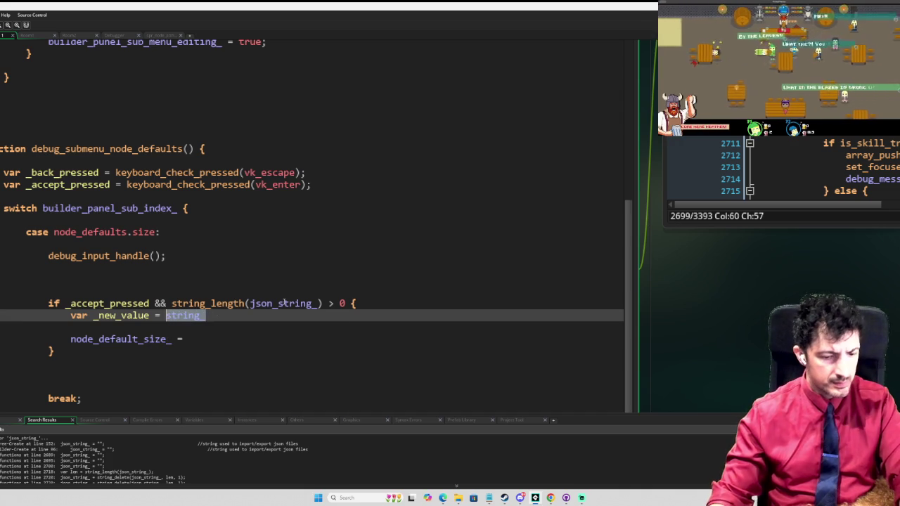
pyautogui.write('con')
pyautogui.press('BackSpace')
pyautogui.press('BackSpace')
pyautogui.press('BackSpace')
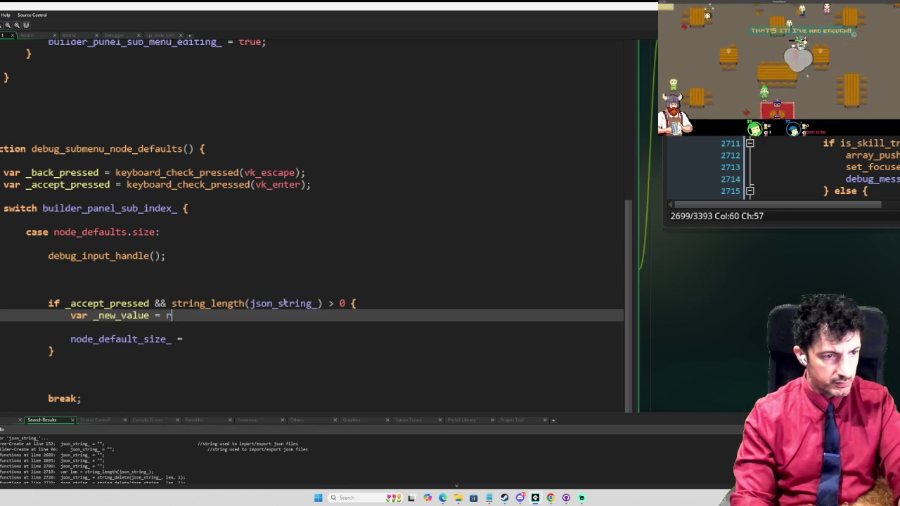
pyautogui.write('eal')
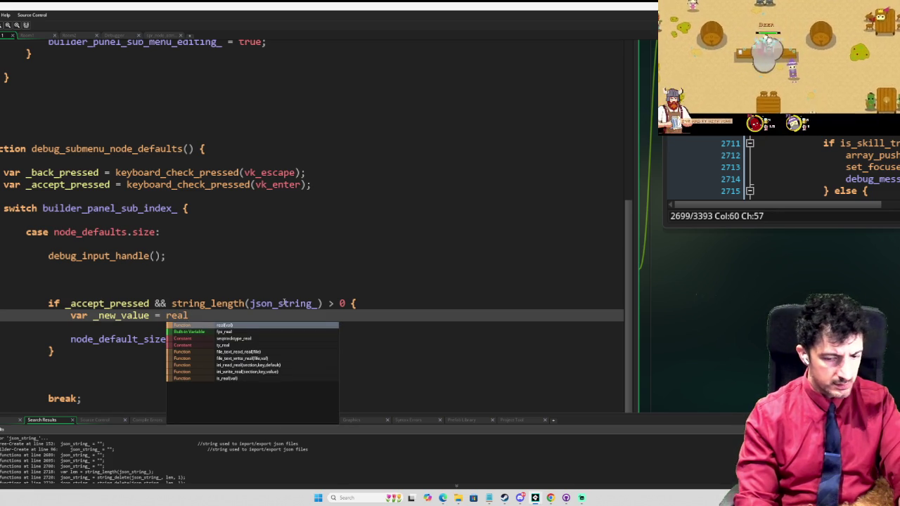
pyautogui.write('()')
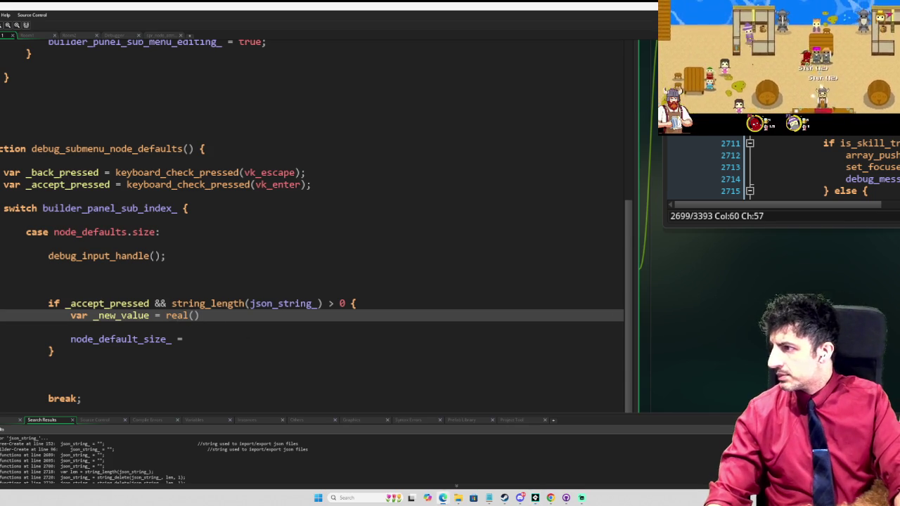
pyautogui.press('F1')
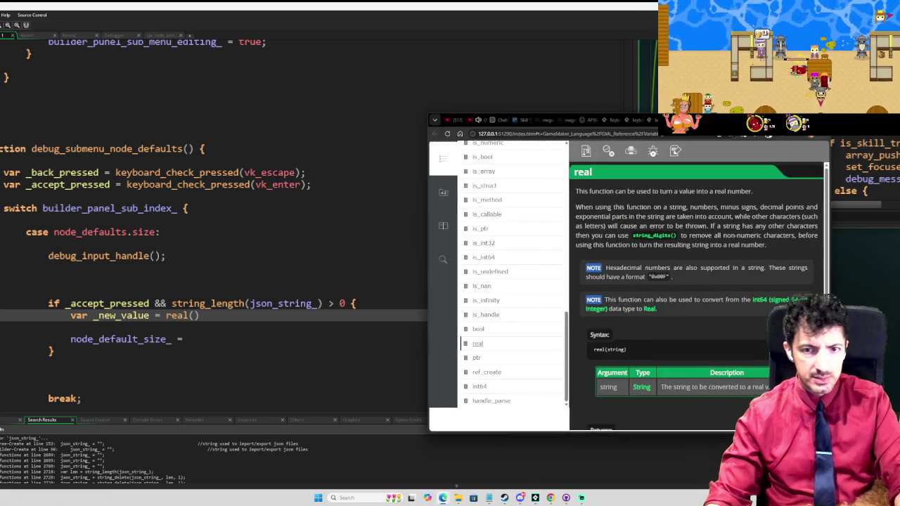
# Reposition and widen the manual window, read the real page, then return to the code editor
pyautogui.moveTo(774, 131); pyautogui.dragTo(540, 125)
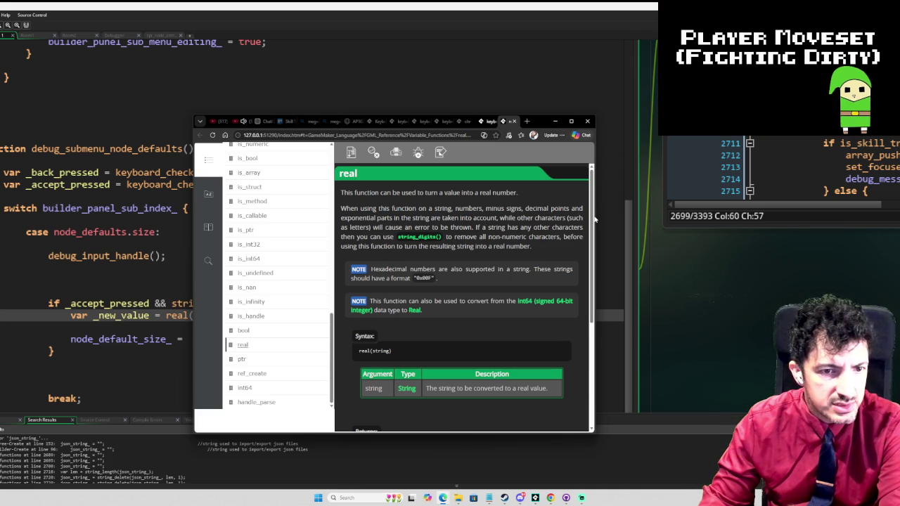
pyautogui.moveTo(596, 216); pyautogui.dragTo(773, 199)
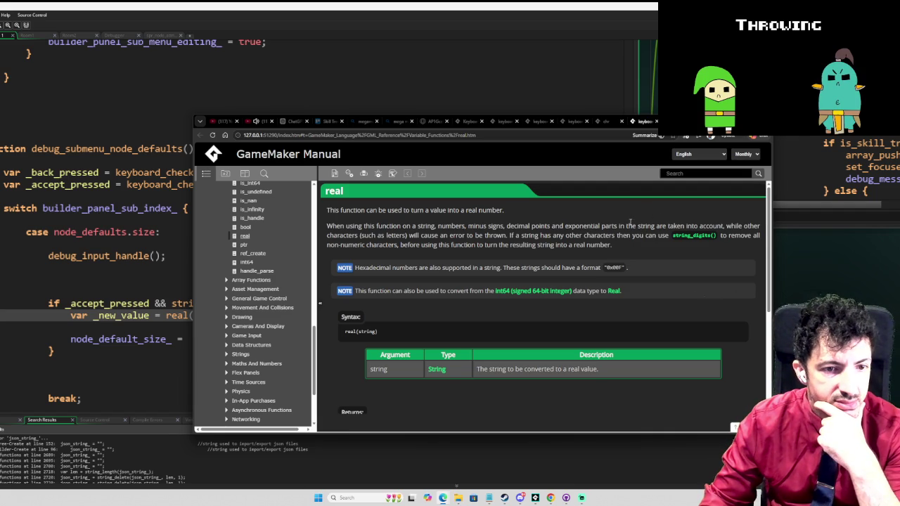
pyautogui.scroll(-1, 610, 226)
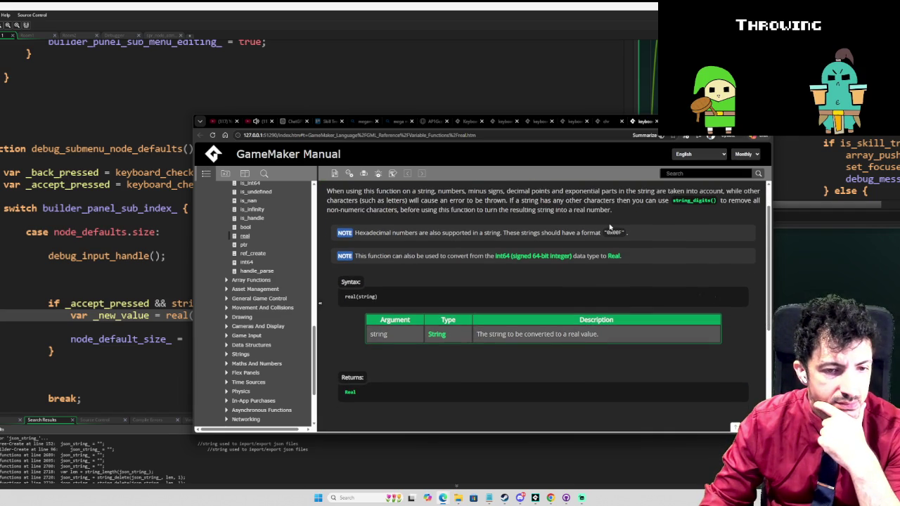
pyautogui.scroll(1, 610, 225)
pyautogui.scroll(-3, 606, 225)
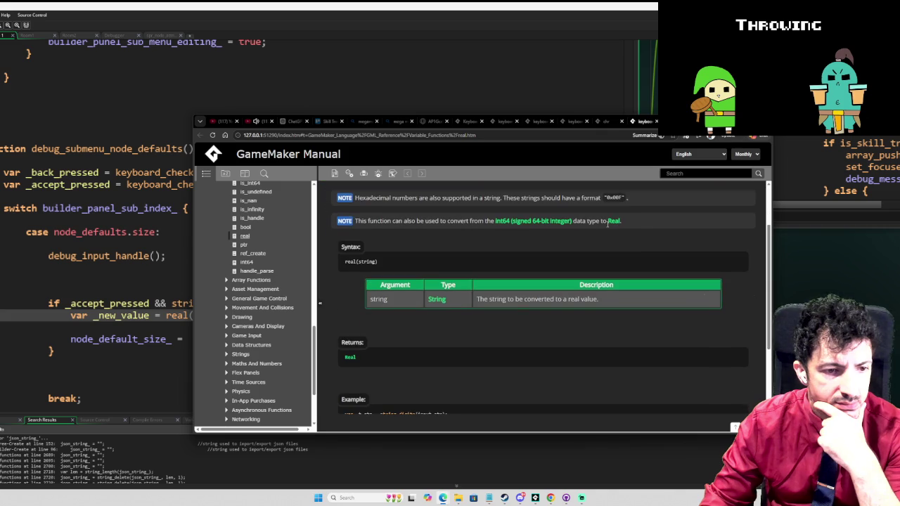
pyautogui.scroll(-1, 608, 225)
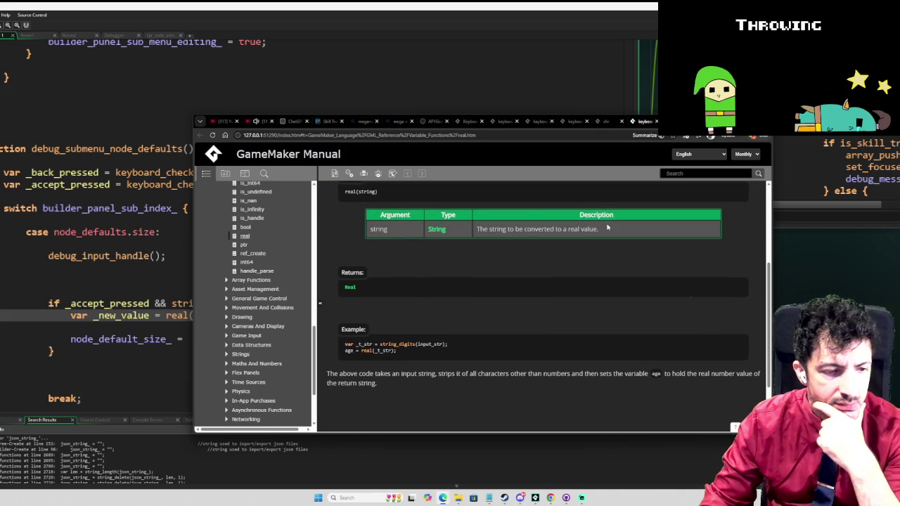
pyautogui.scroll(-1, 608, 227)
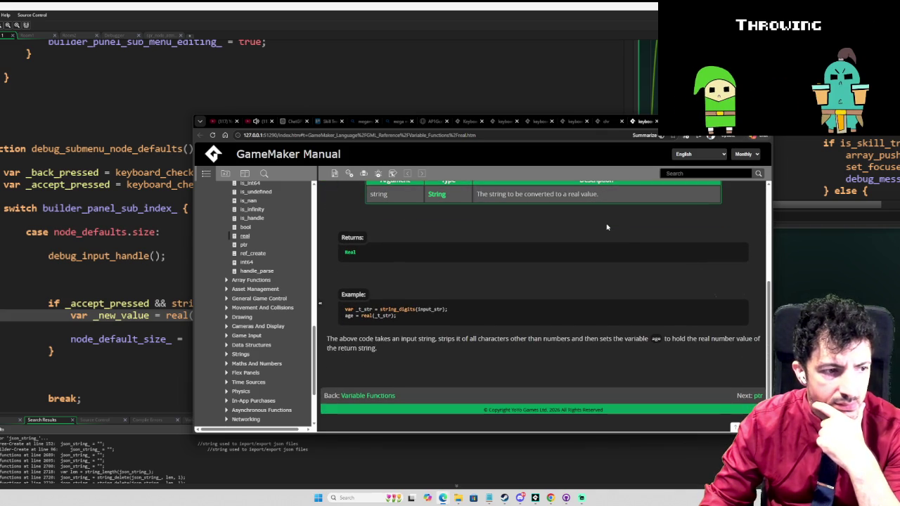
pyautogui.click(239, 237)
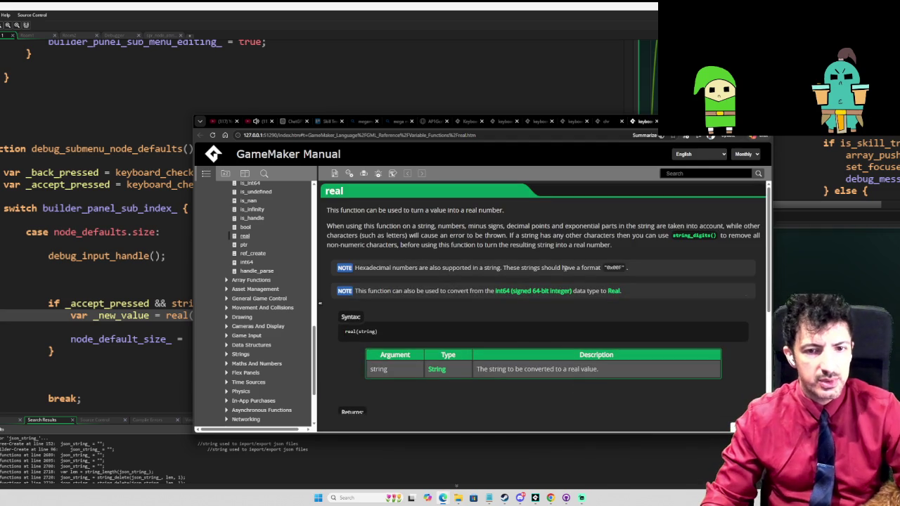
pyautogui.hotkey('alt', 'Tab')
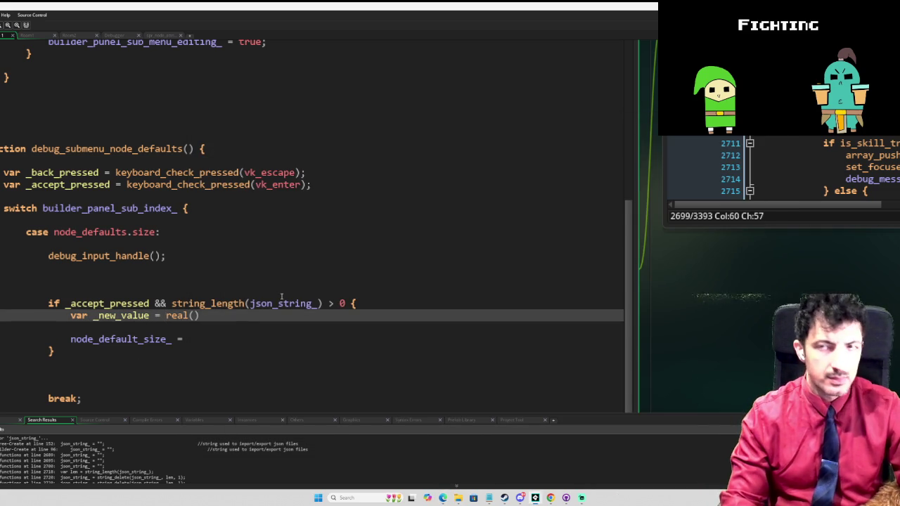
# Fill real() with string_digits(json_string_), copying json_string_ from the if condition
pyautogui.write('s')
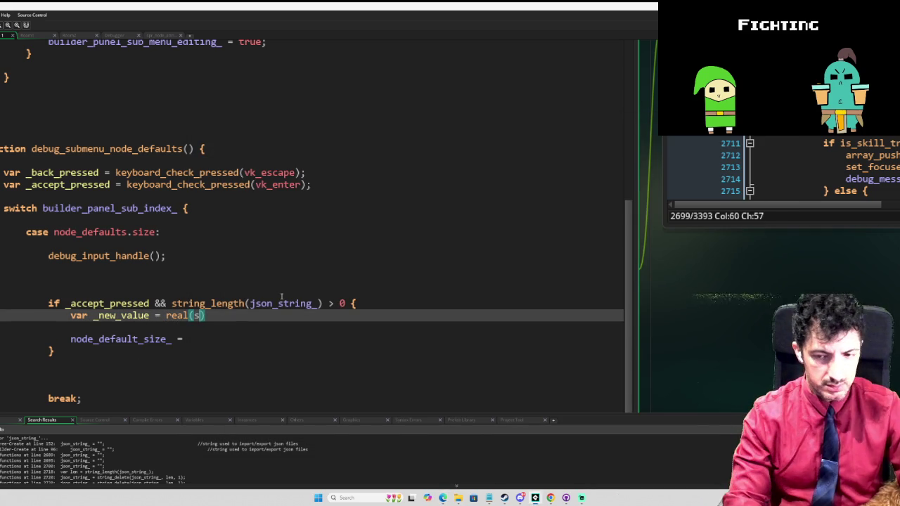
pyautogui.write('tring_di')
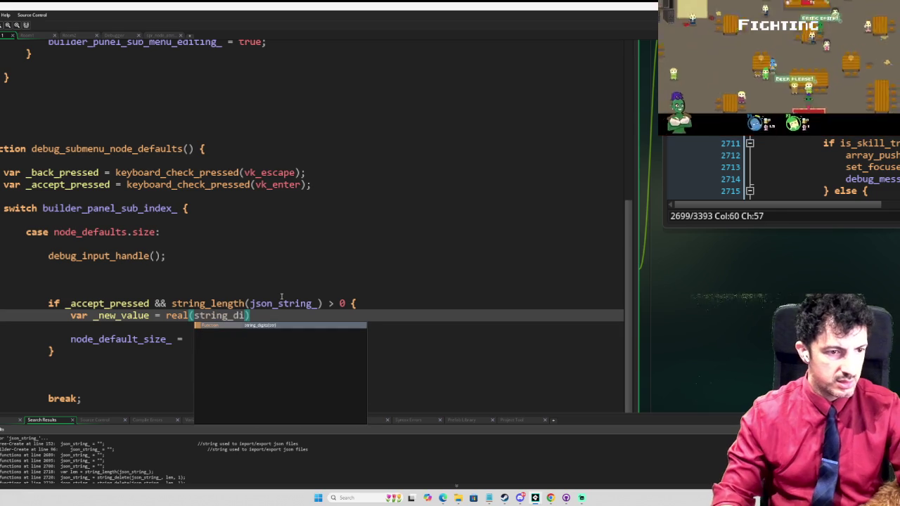
pyautogui.press('Return')
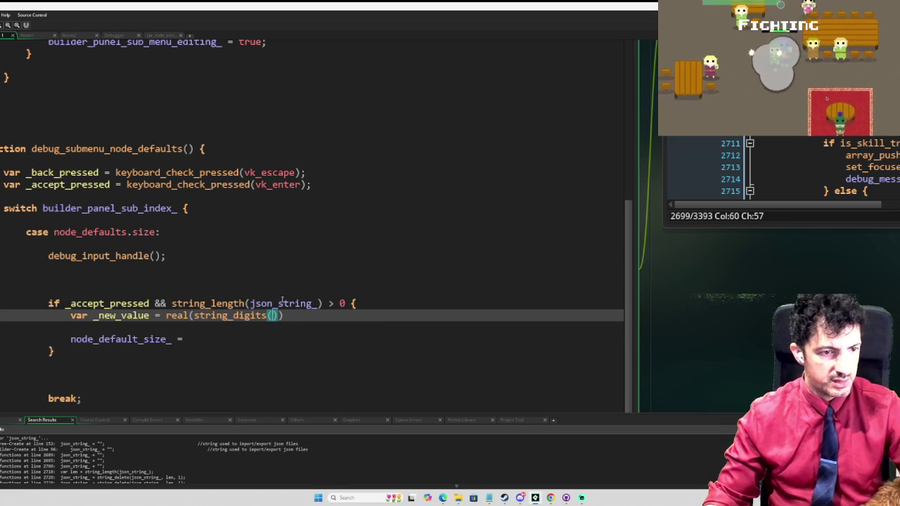
pyautogui.doubleClick(282, 303)
pyautogui.hotkey('ctrl', 'c')
pyautogui.click(271, 316)
pyautogui.hotkey('ctrl', 'v')
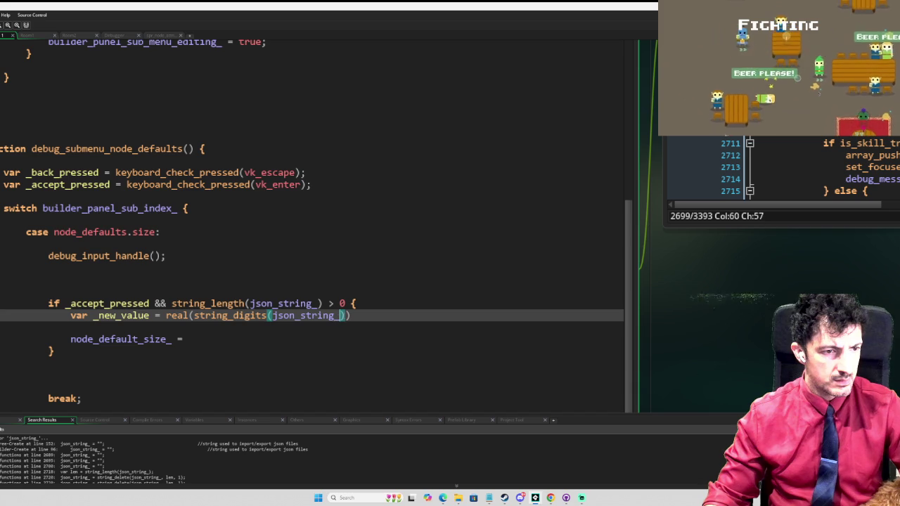
pyautogui.press('Right')
# Move string_digits(json_string_) into the condition's string_length() and bring up help for real
pyautogui.moveTo(350, 318); pyautogui.dragTo(193, 320)
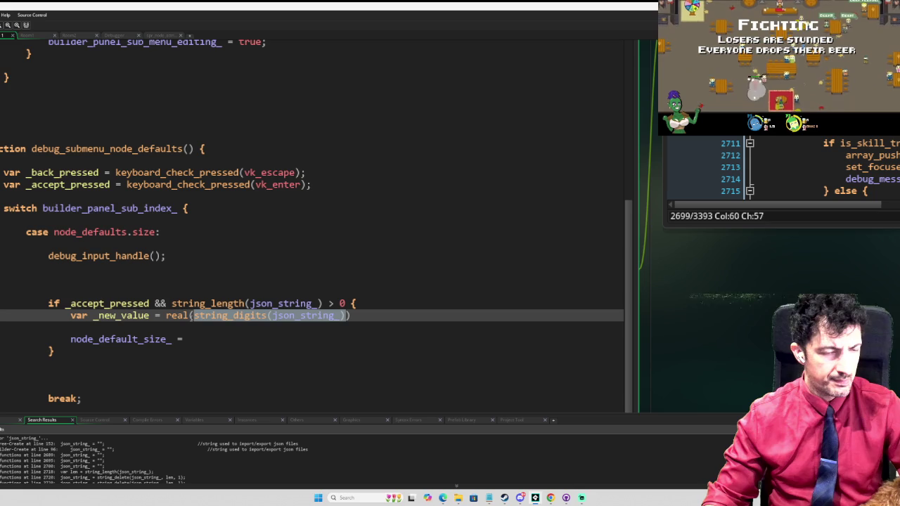
pyautogui.hotkey('ctrl', 'x')
pyautogui.click(260, 303)
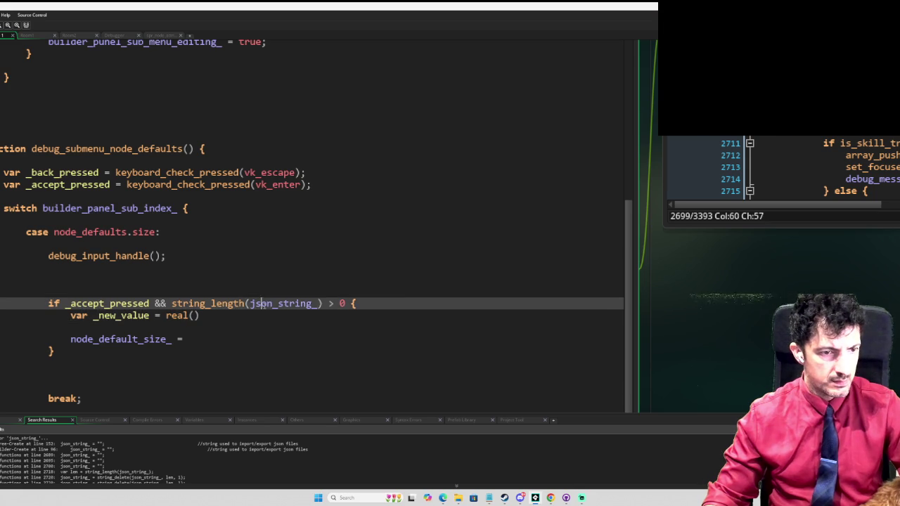
pyautogui.doubleClick(262, 303)
pyautogui.hotkey('ctrl', 'v')
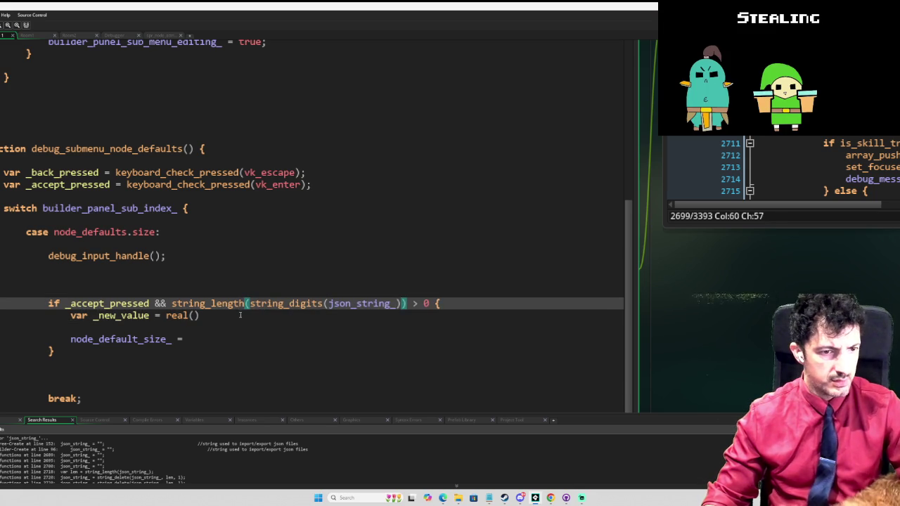
pyautogui.press('F1')
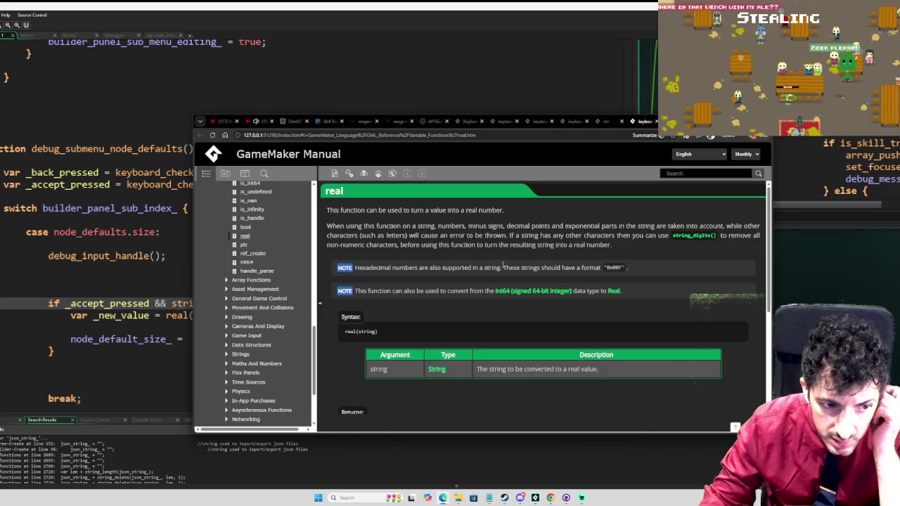
# Scroll the real() manual page through syntax, returns and Example, then return to the code
pyautogui.scroll(-1, 492, 274)
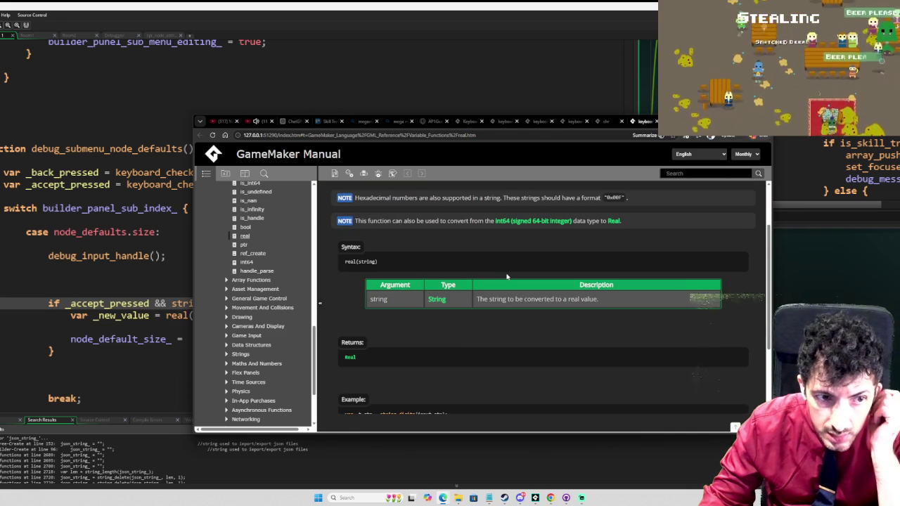
pyautogui.scroll(-1, 495, 275)
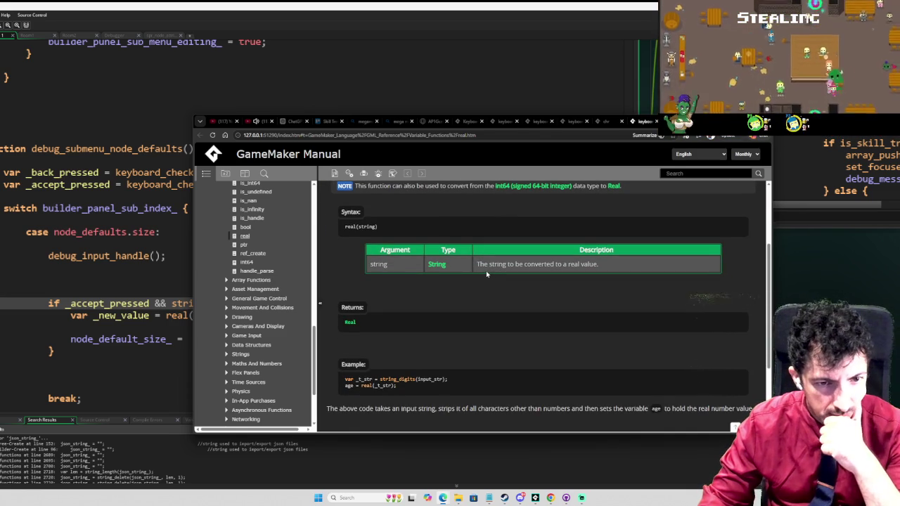
pyautogui.scroll(2, 485, 271)
pyautogui.click(130, 315)
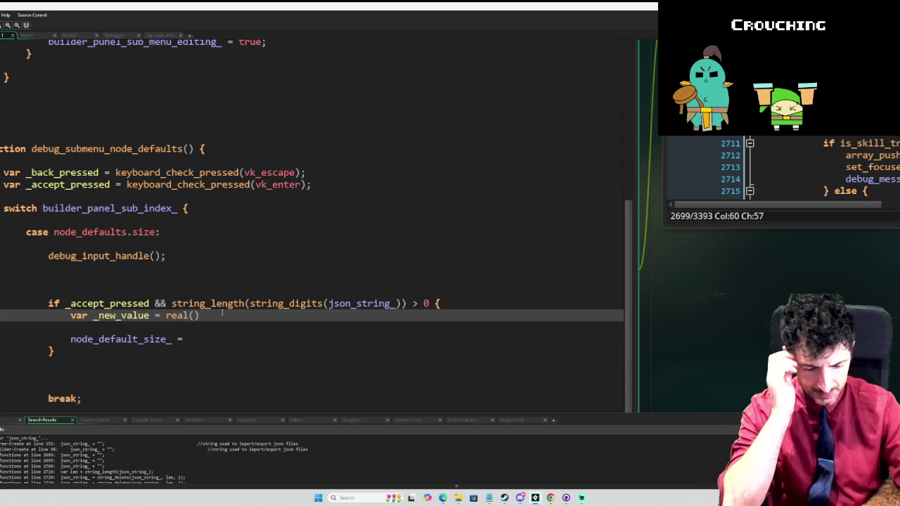
# Replace real() on the _new_value line with int64(), checking int64's manual page
pyautogui.write('number')
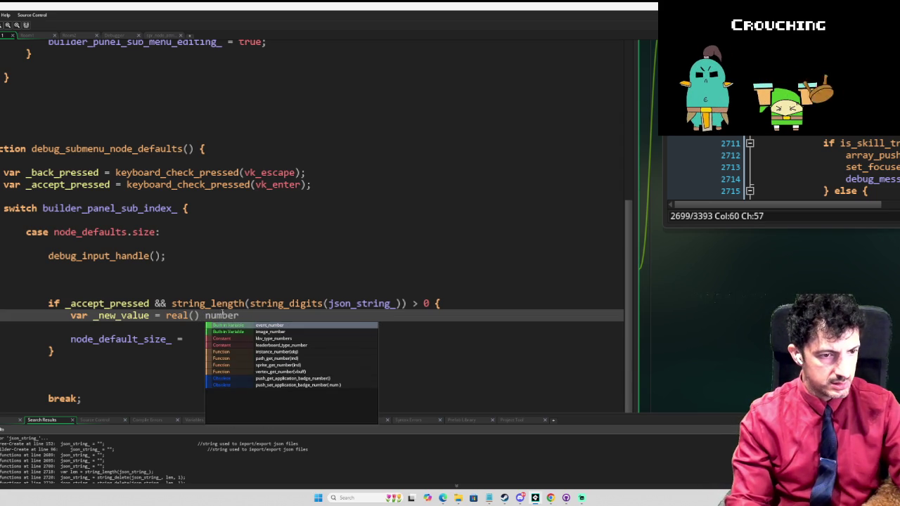
pyautogui.press('BackSpace')
pyautogui.press('BackSpace')
pyautogui.press('BackSpace')
pyautogui.write('int')
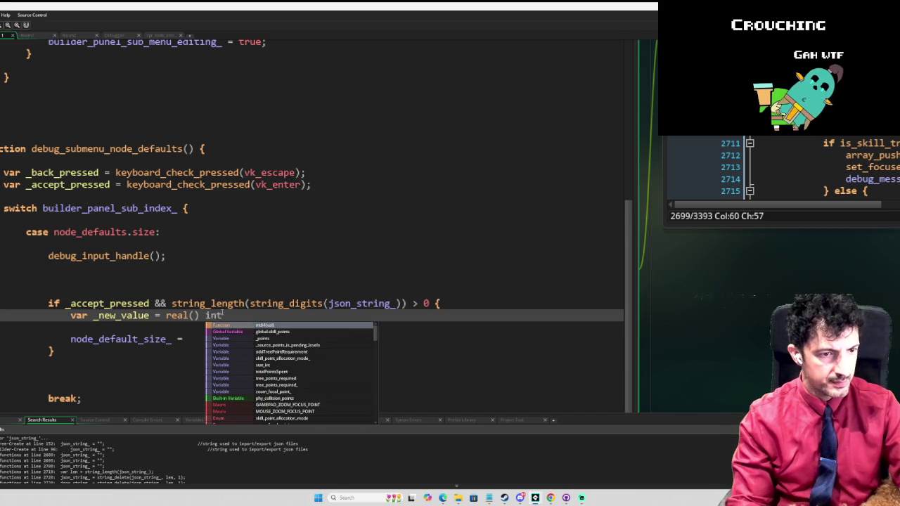
pyautogui.write('64()')
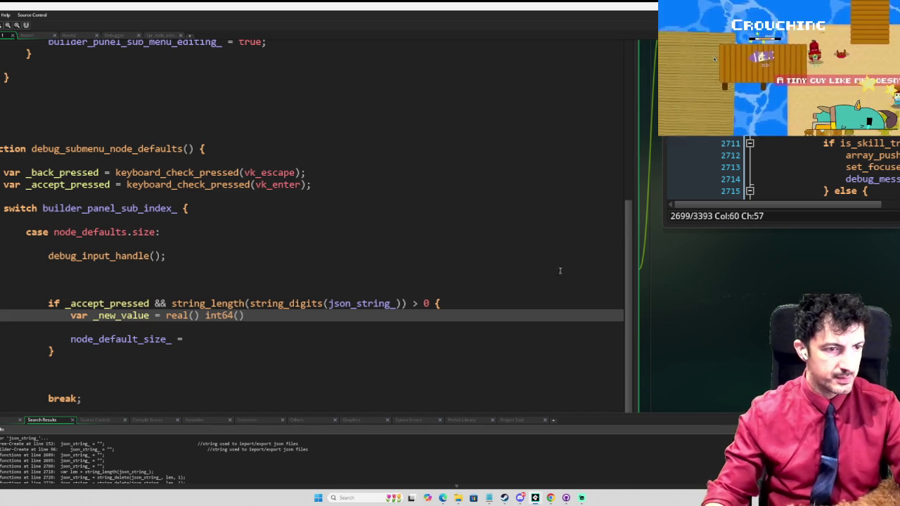
pyautogui.middleClick(227, 317)
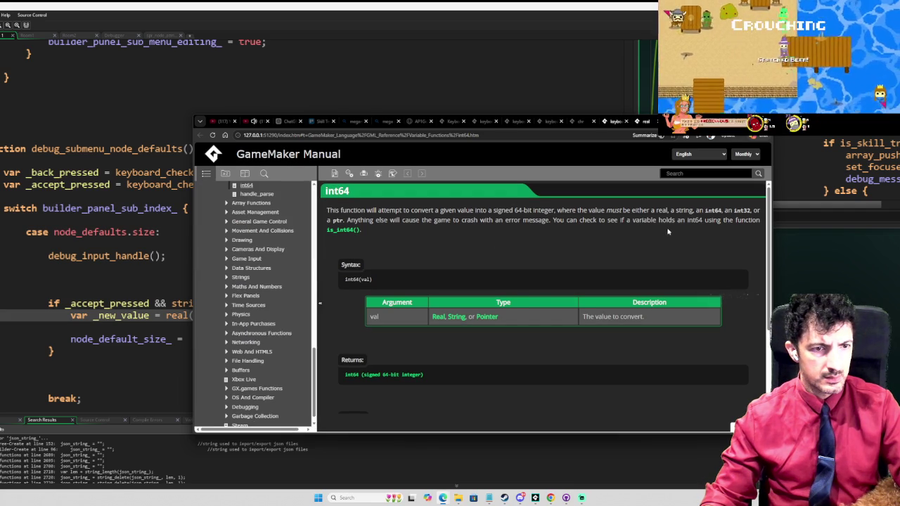
pyautogui.scroll(-1, 629, 251)
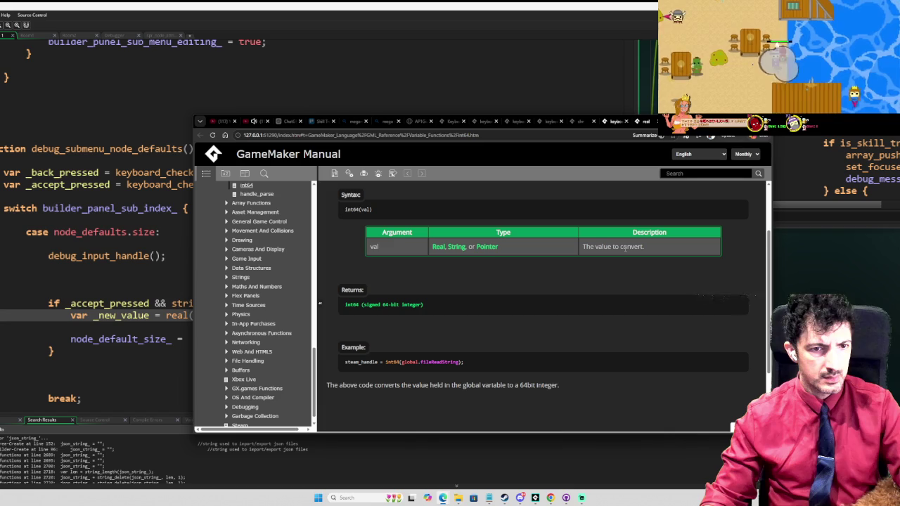
pyautogui.hotkey('alt', 'Tab')
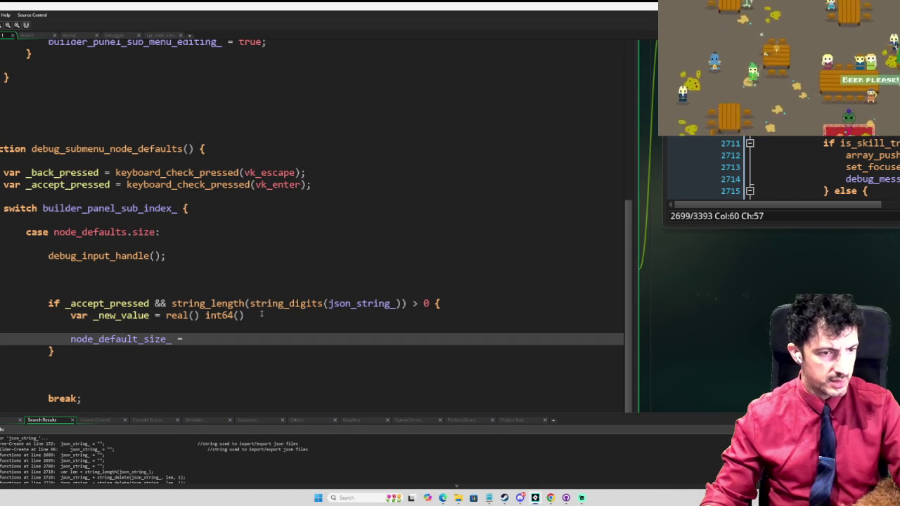
pyautogui.moveTo(200, 315); pyautogui.dragTo(166, 315)
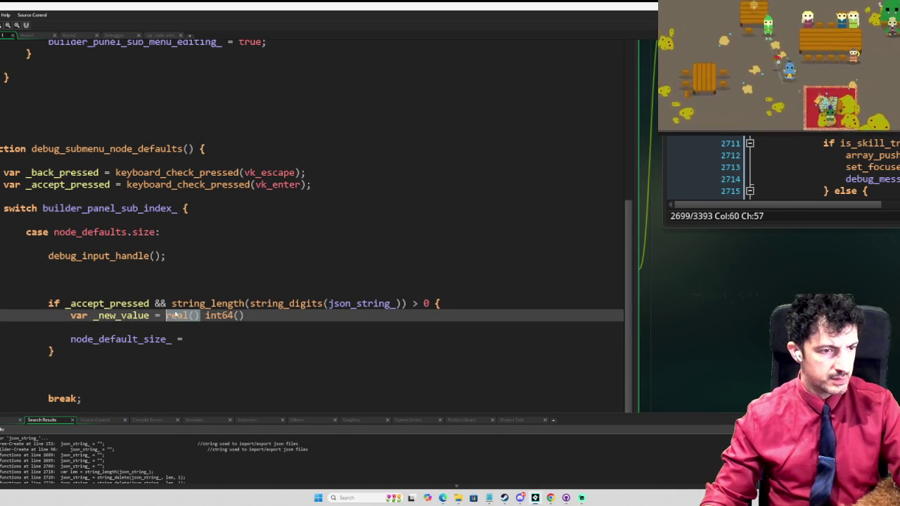
pyautogui.press('BackSpace')
pyautogui.press('BackSpace')
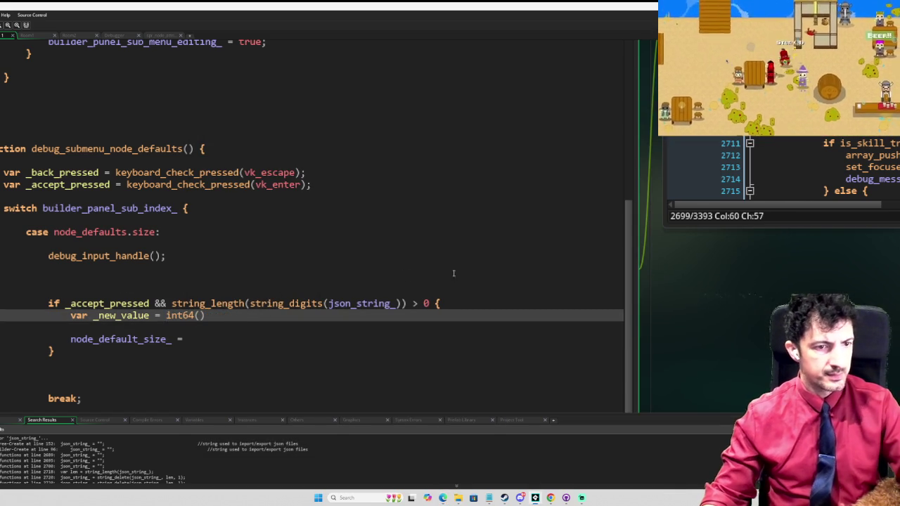
# Move string_digits(json_string_ from the if condition into int64() and close the parenthesis
pyautogui.doubleClick(370, 303)
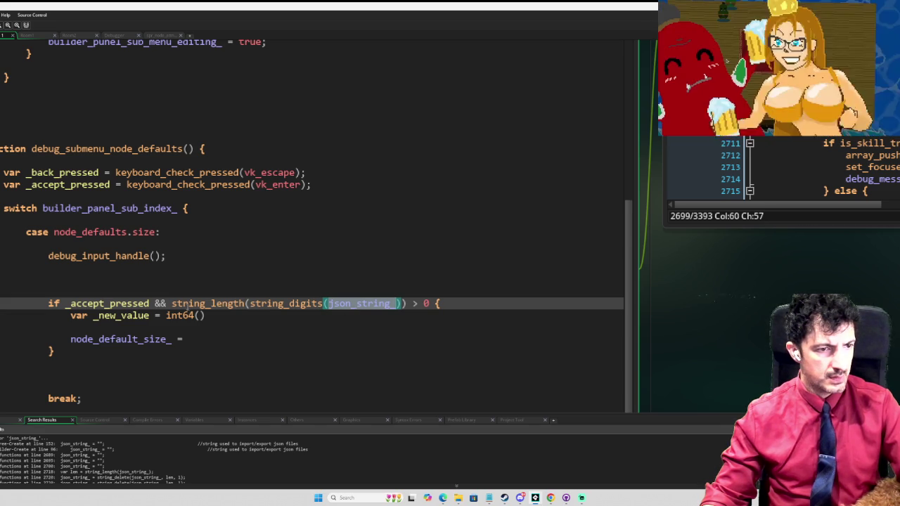
pyautogui.click(149, 303)
pyautogui.write('{')
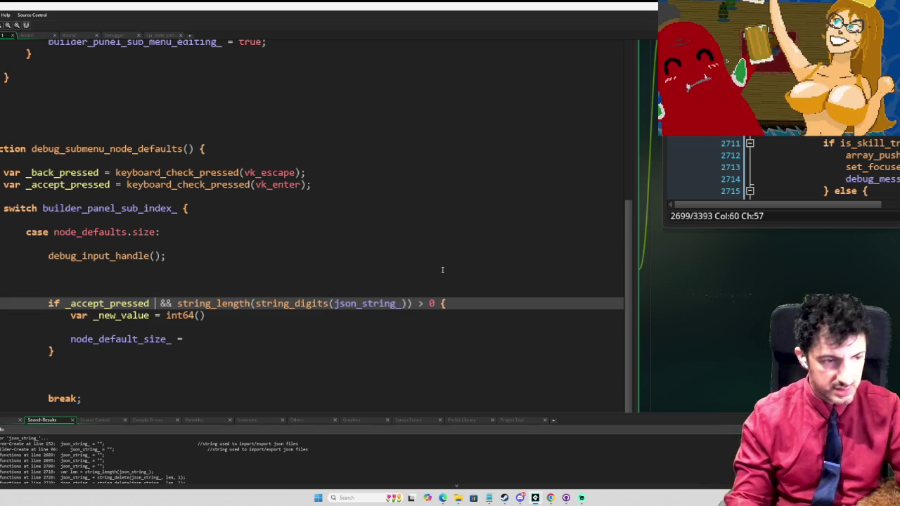
pyautogui.hotkey('shift', 'Right')
pyautogui.press('Delete')
pyautogui.press('Up')
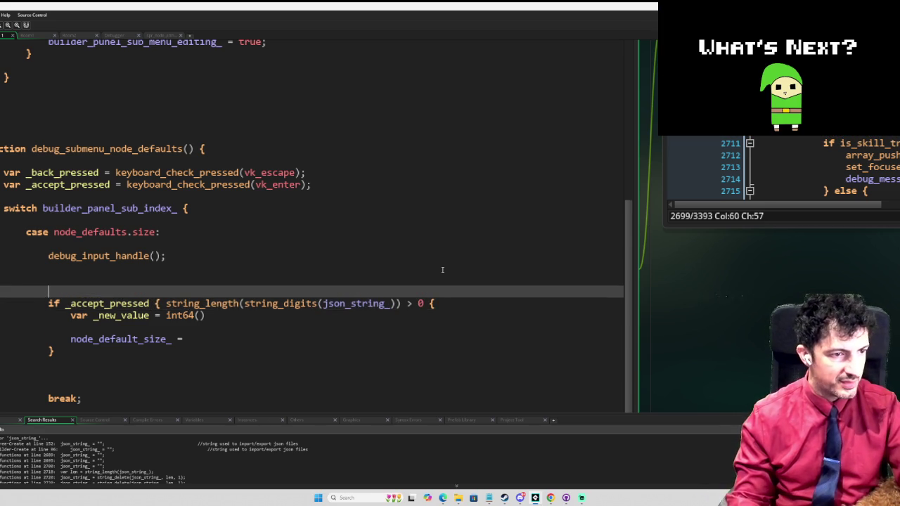
pyautogui.press('Down')
pyautogui.press('Down')
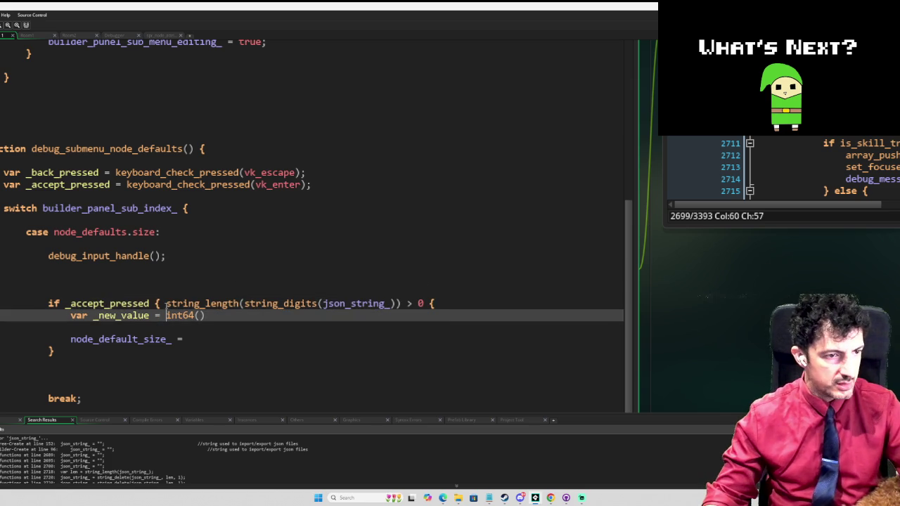
pyautogui.moveTo(166, 303); pyautogui.dragTo(398, 303)
pyautogui.hotkey('ctrl', 'x')
pyautogui.click(200, 315)
pyautogui.hotkey('ctrl', 'v')
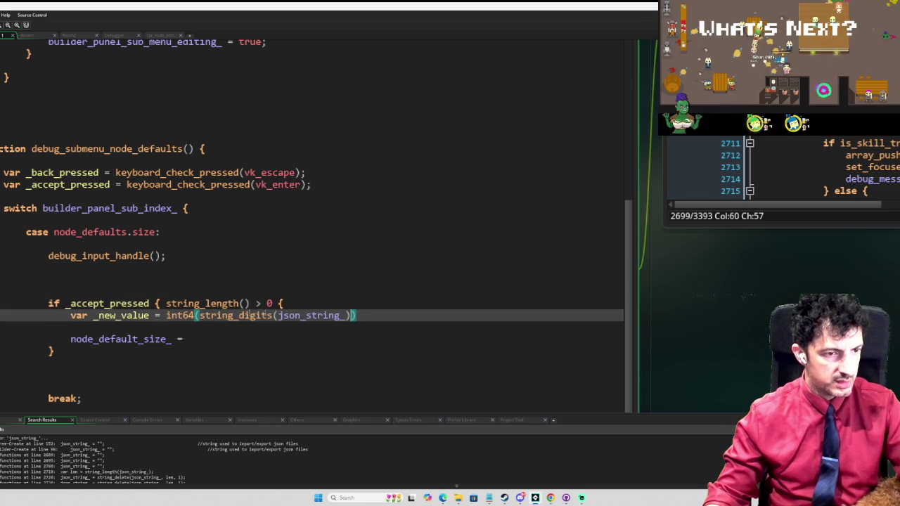
pyautogui.write(');')
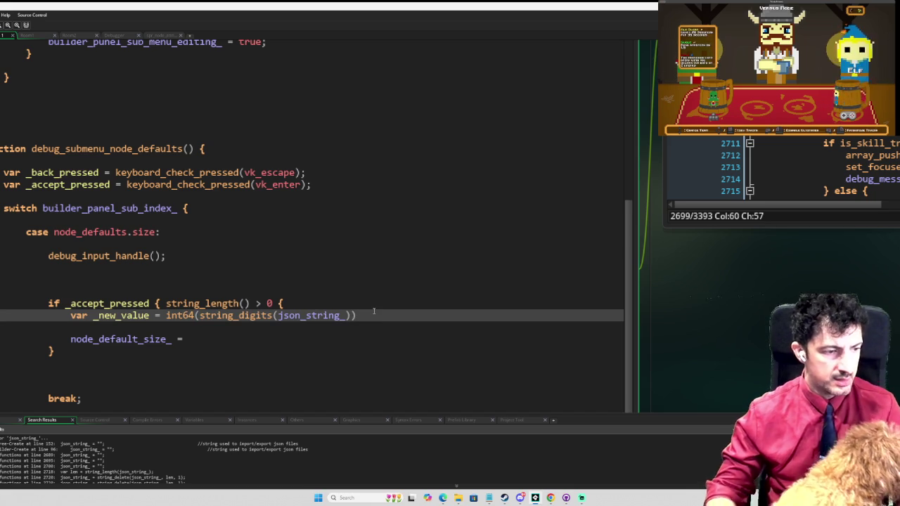
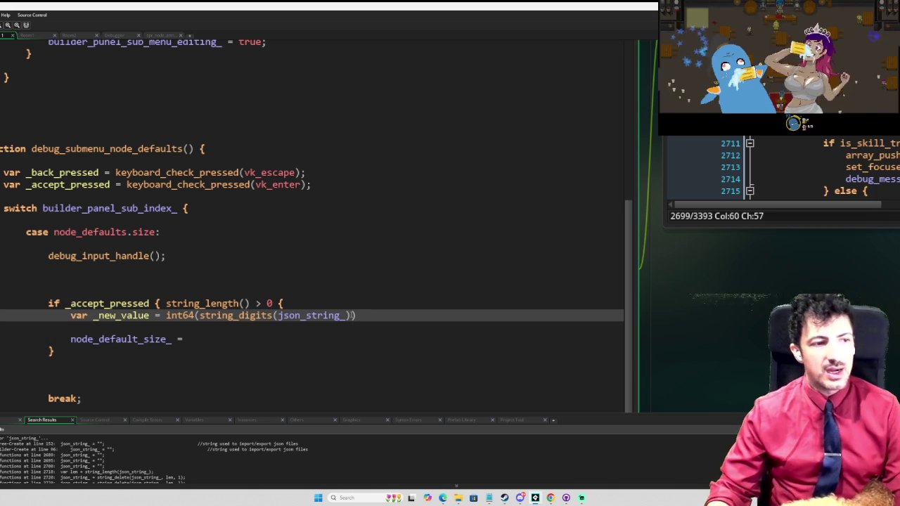
# End the int64 _new_value line with a semicolon and open a fresh line below it
pyautogui.write(';')
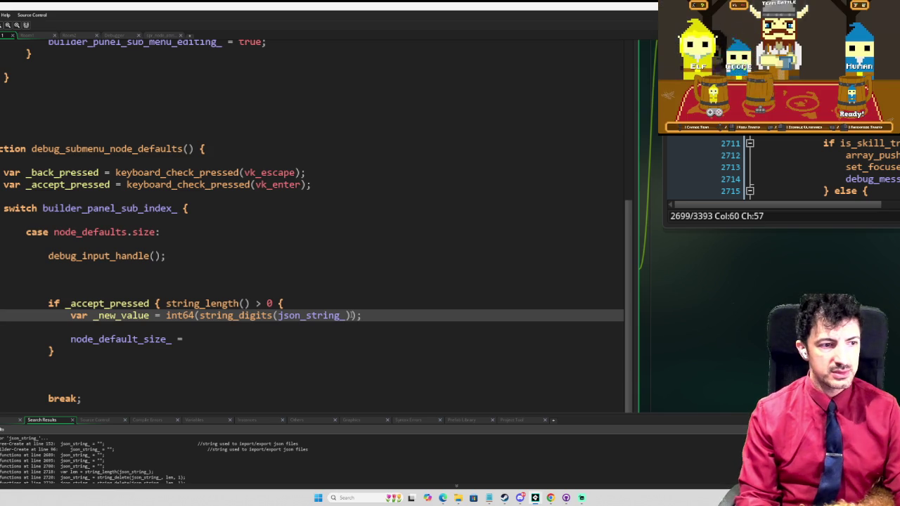
pyautogui.press('Return')
pyautogui.press('BackSpace')
pyautogui.press('Return')
# Write an empty if is_numeric(_new_value) { } block and look up is_numeric in the manual
pyautogui.write('f')
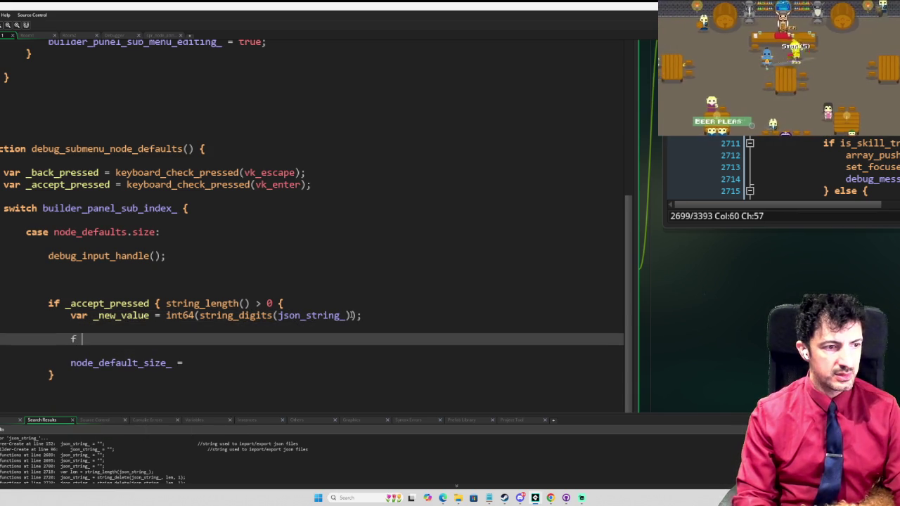
pyautogui.write('f is_number')
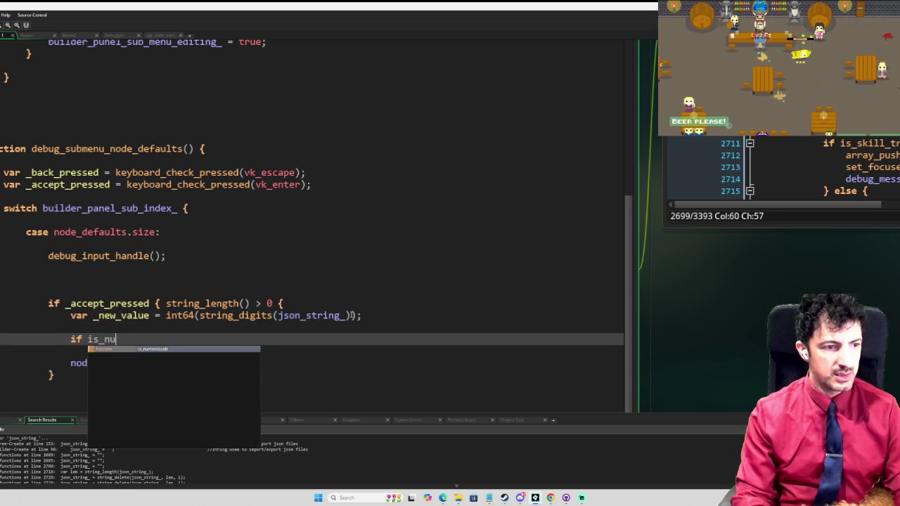
pyautogui.press('BackSpace')
pyautogui.press('BackSpace')
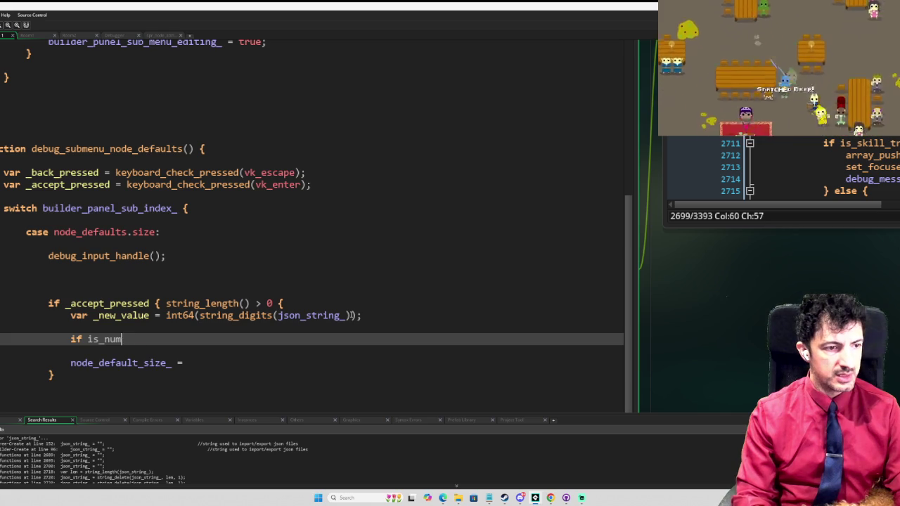
pyautogui.press('Return')
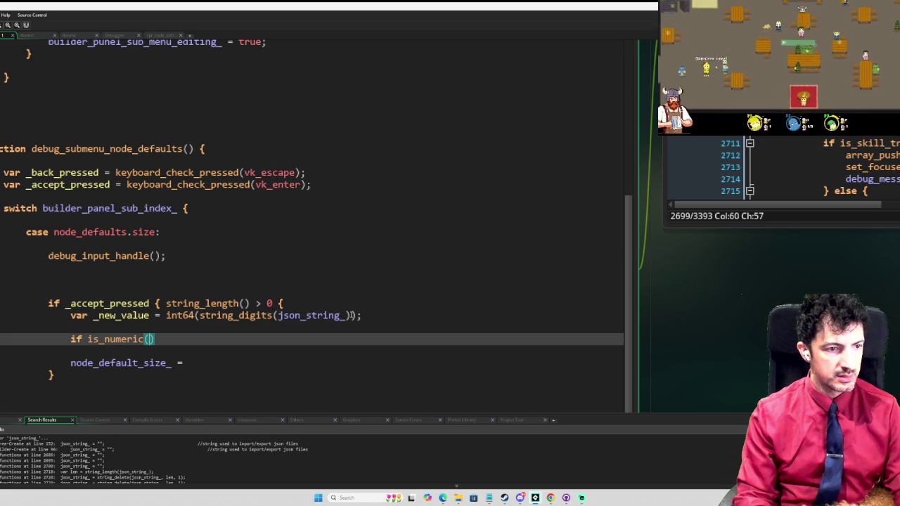
pyautogui.write('_new')
pyautogui.press('Return')
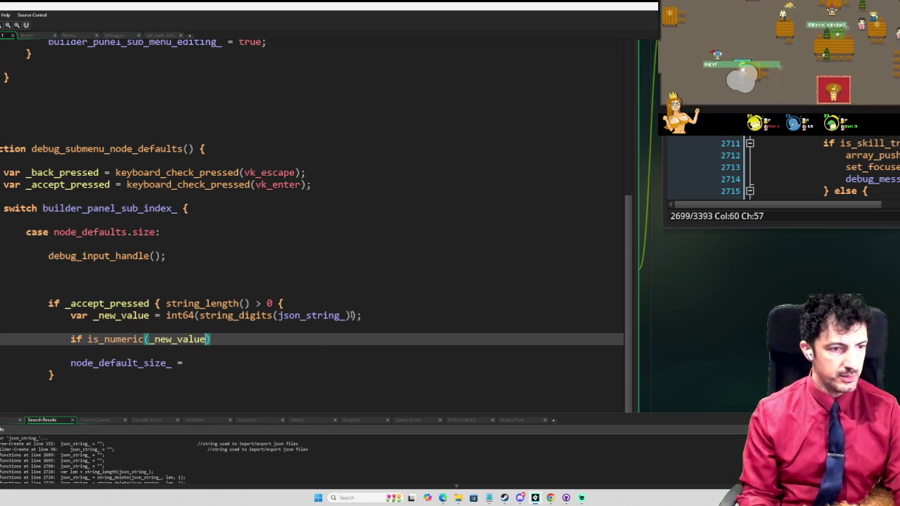
pyautogui.write(') {')
pyautogui.press('Return')
pyautogui.press('Return')
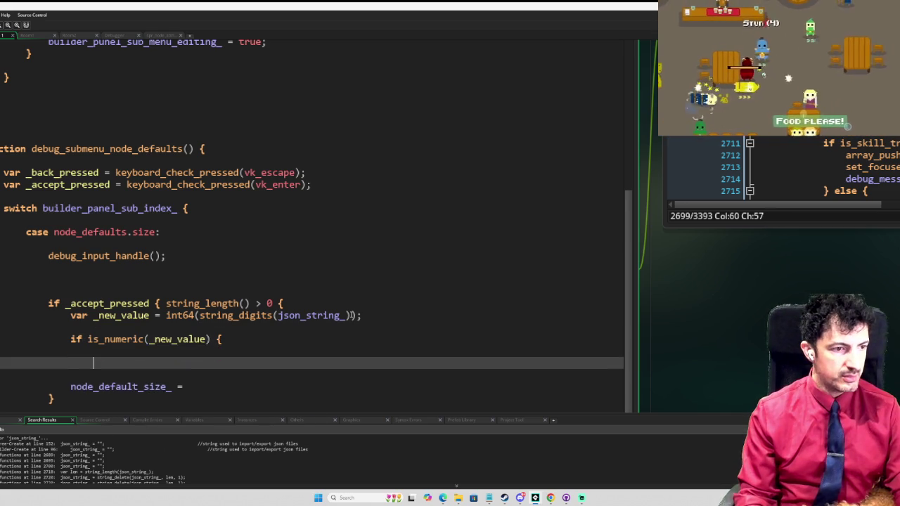
pyautogui.write('}')
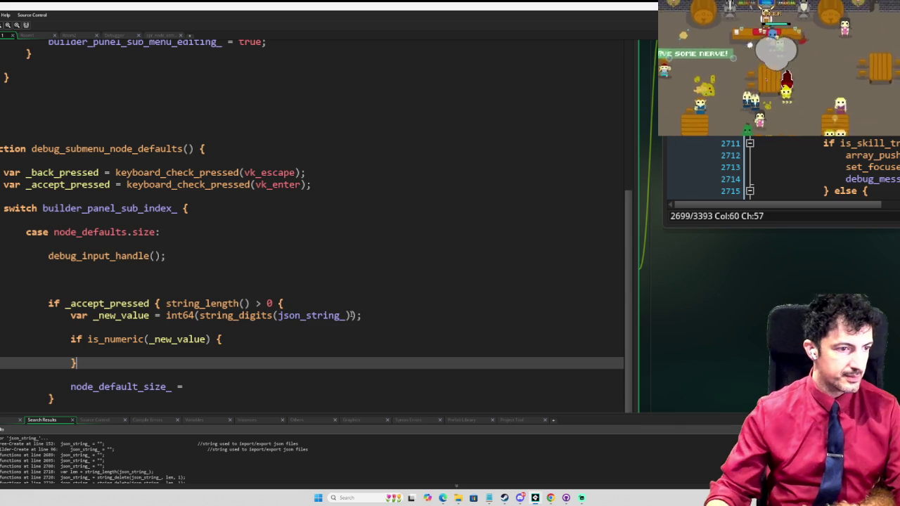
pyautogui.middleClick(111, 339)
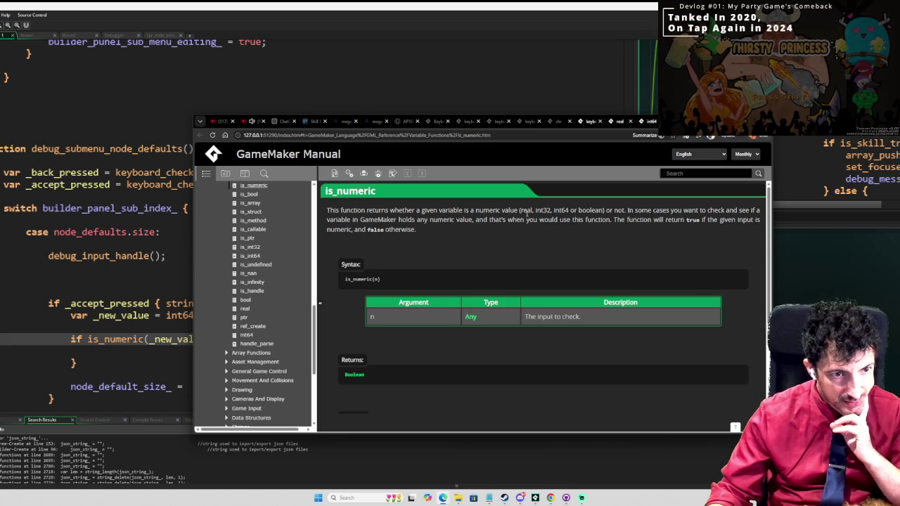
pyautogui.scroll(-4, 517, 232)
pyautogui.scroll(1, 508, 250)
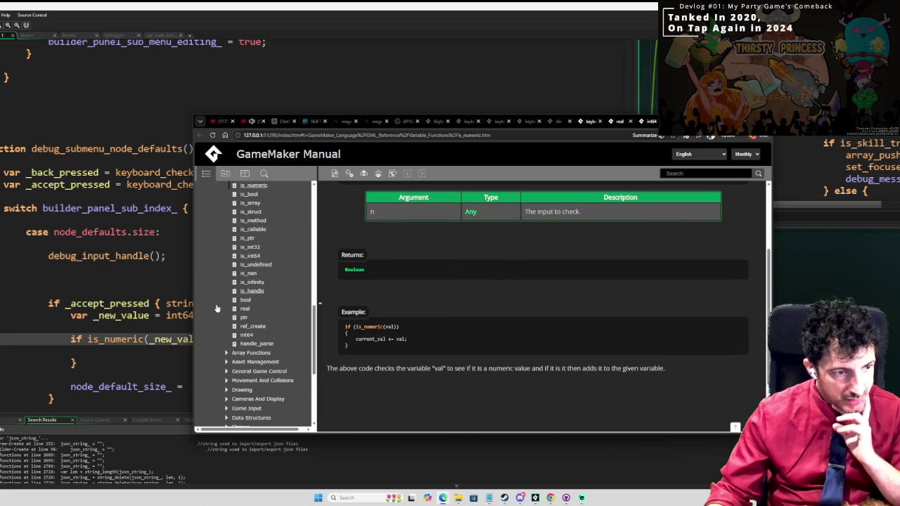
pyautogui.click(110, 339)
pyautogui.doubleClick(112, 339)
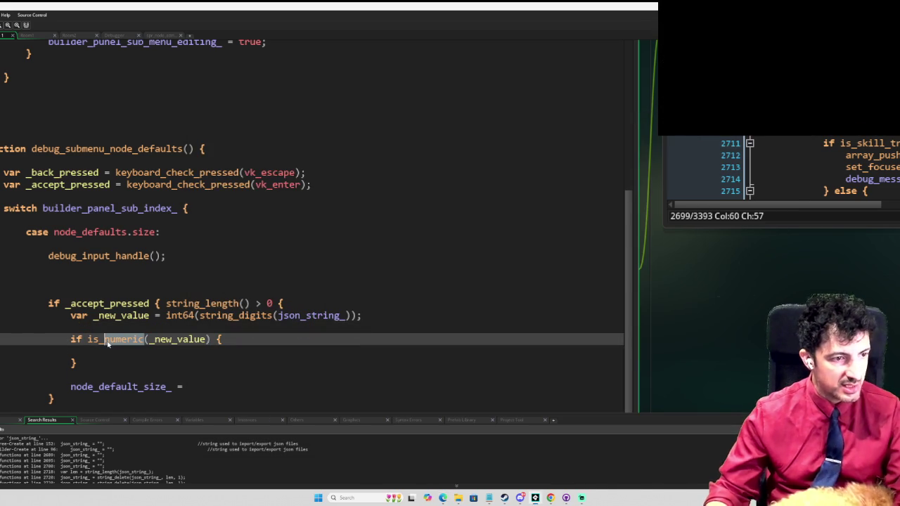
# Replace is_numeric with is_int64 in the _new_value check
pyautogui.write('int')
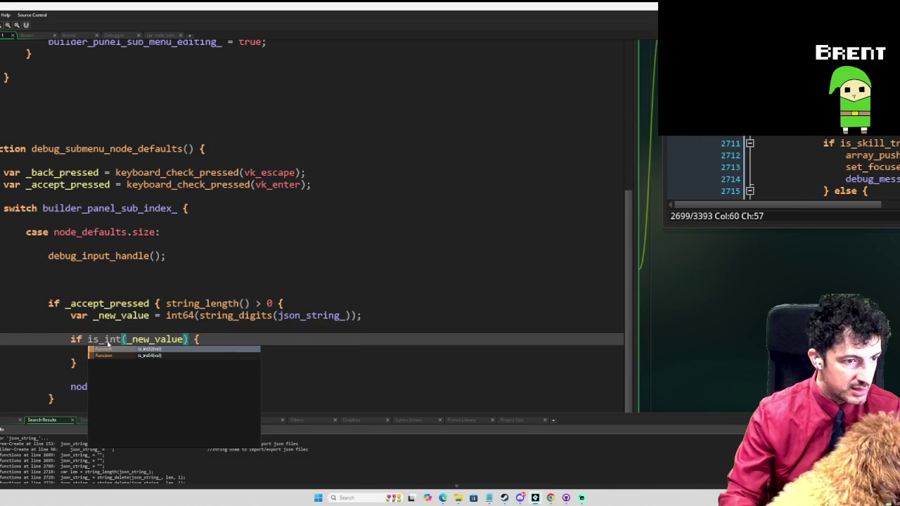
pyautogui.press('Down')
pyautogui.press('Return')
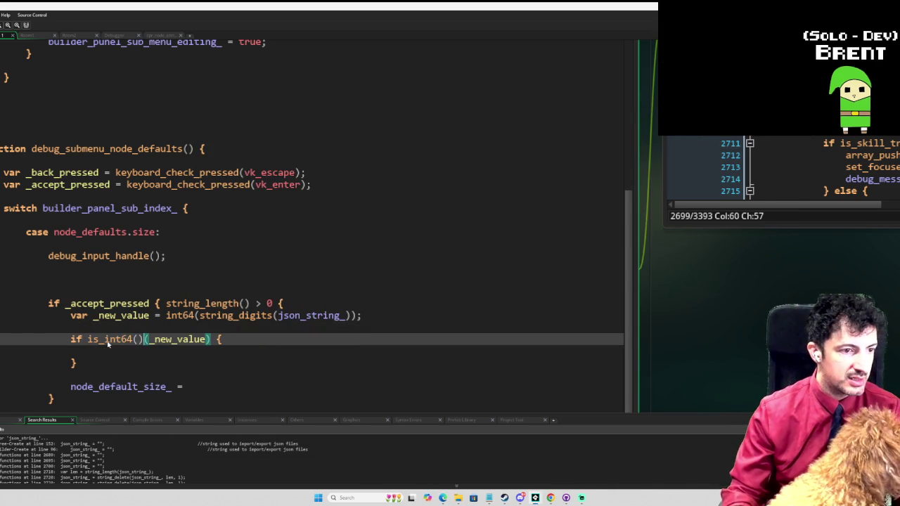
pyautogui.press('Down')
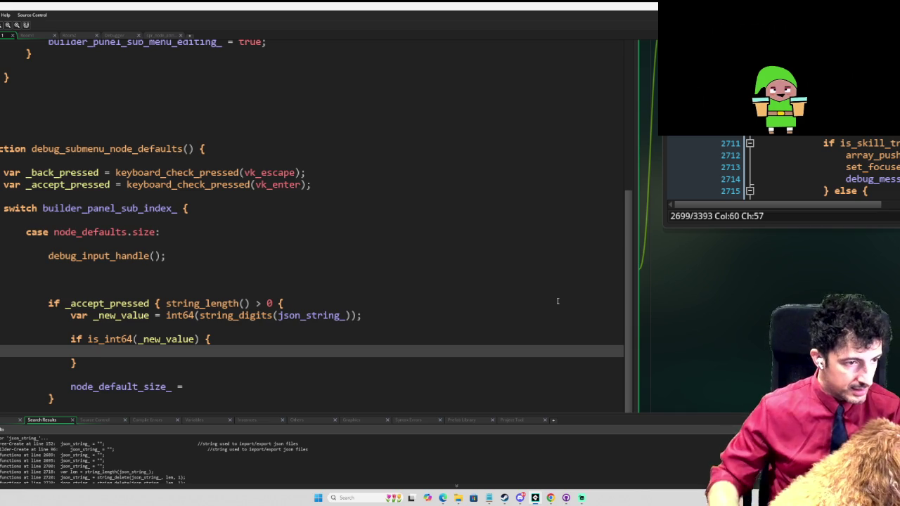
# Delete the string_length() > 0 condition from the accept check on line 95
pyautogui.click(157, 317)
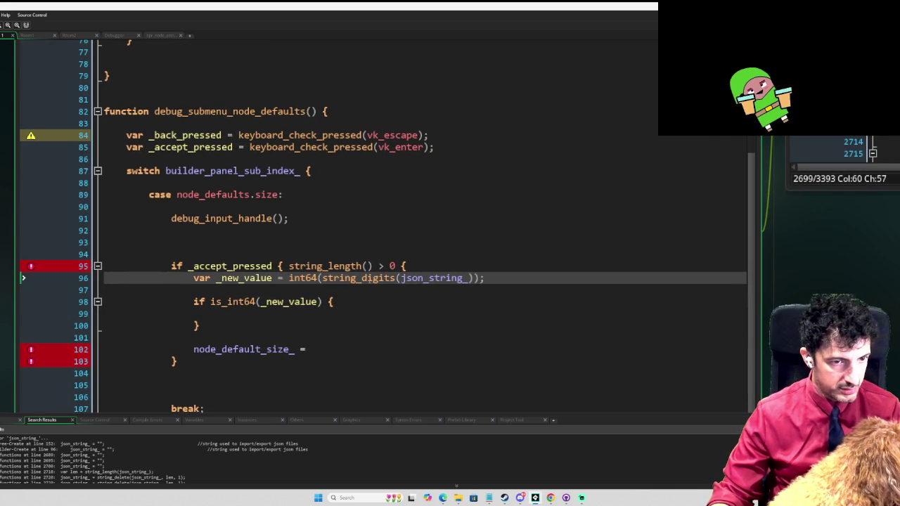
pyautogui.click(290, 266)
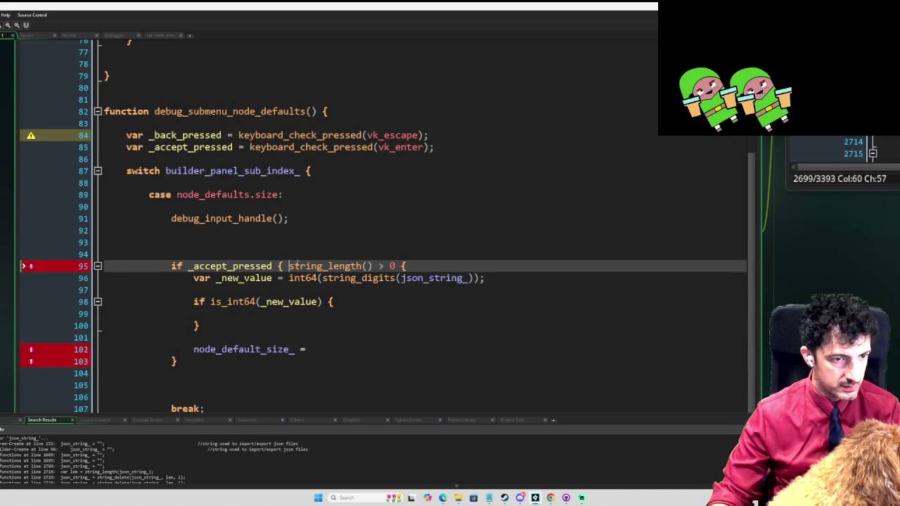
pyautogui.moveTo(287, 266); pyautogui.dragTo(407, 263)
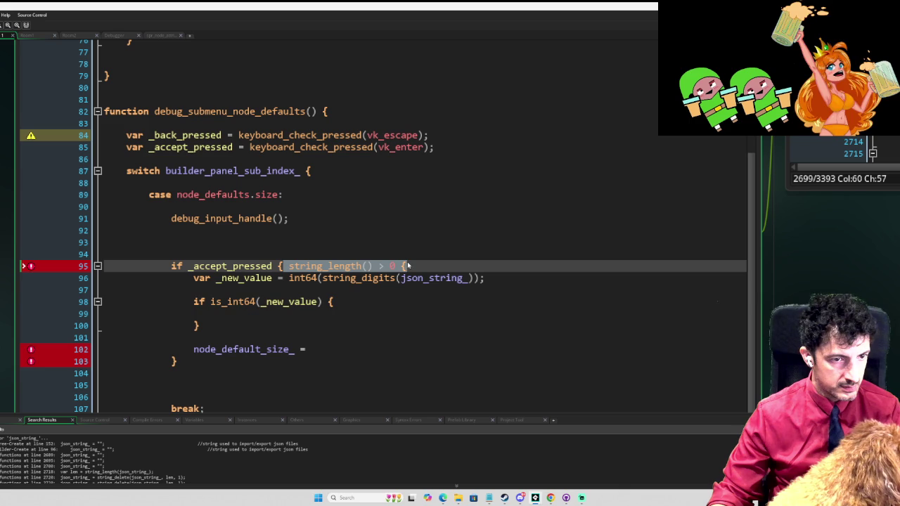
pyautogui.moveTo(406, 266); pyautogui.dragTo(403, 266)
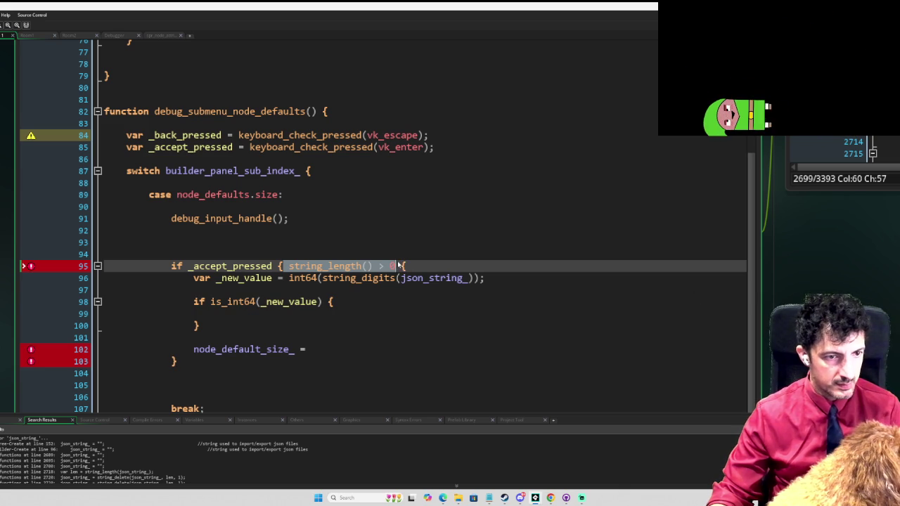
pyautogui.press('Delete')
pyautogui.press('Delete')
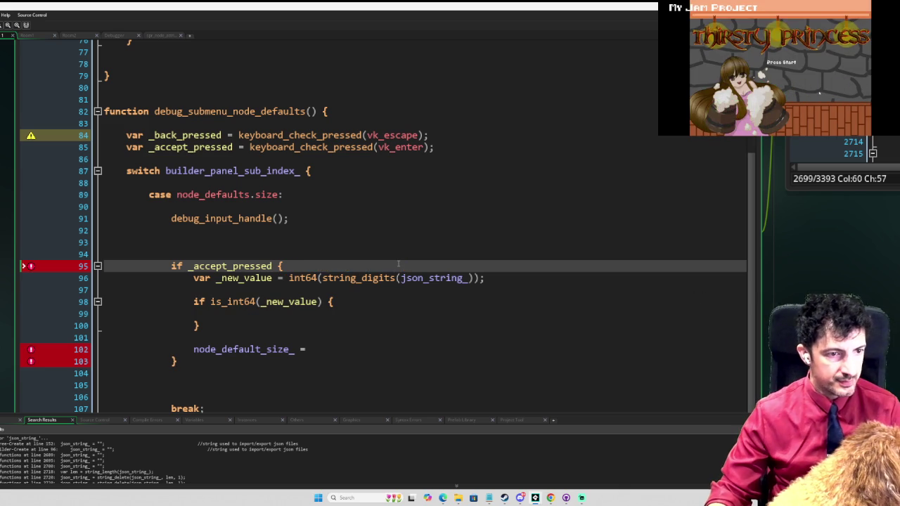
pyautogui.click(322, 302)
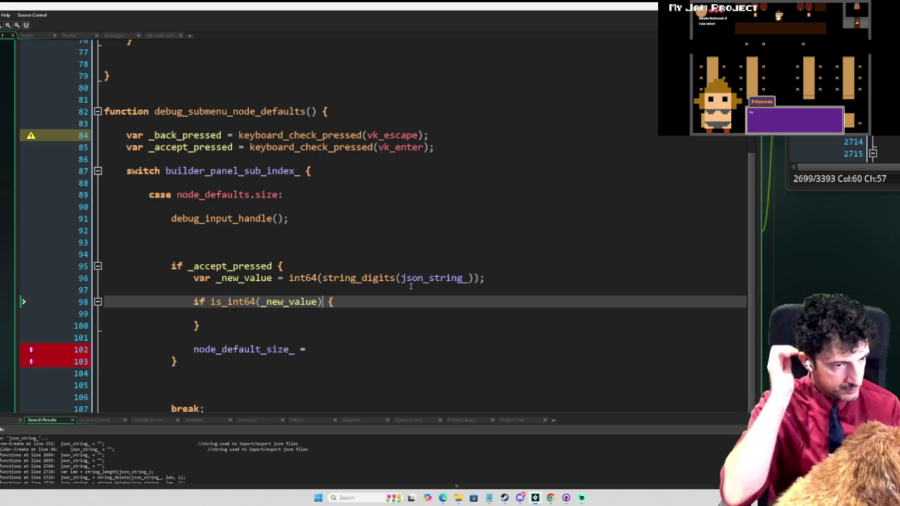
# Make the is_int64 check also require _new_value > 0
pyautogui.write('&&  string_length() > 0')
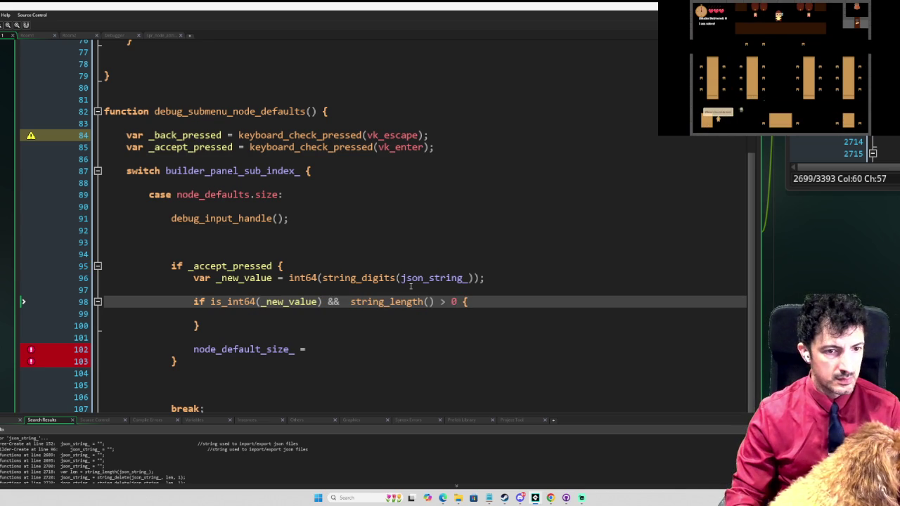
pyautogui.hotkey('shift', 'Left')
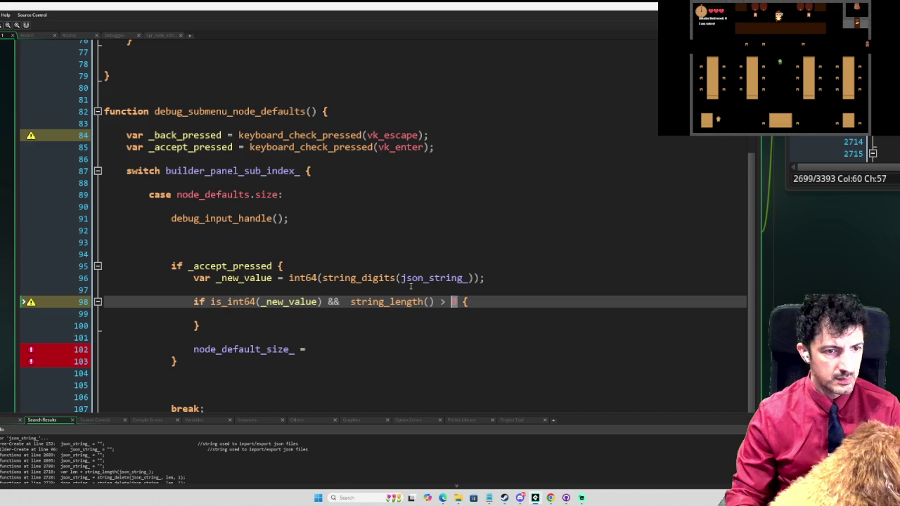
pyautogui.hotkey('shift', 'Left')
pyautogui.hotkey('shift', 'Left')
pyautogui.hotkey('shift', 'Left')
pyautogui.press('BackSpace')
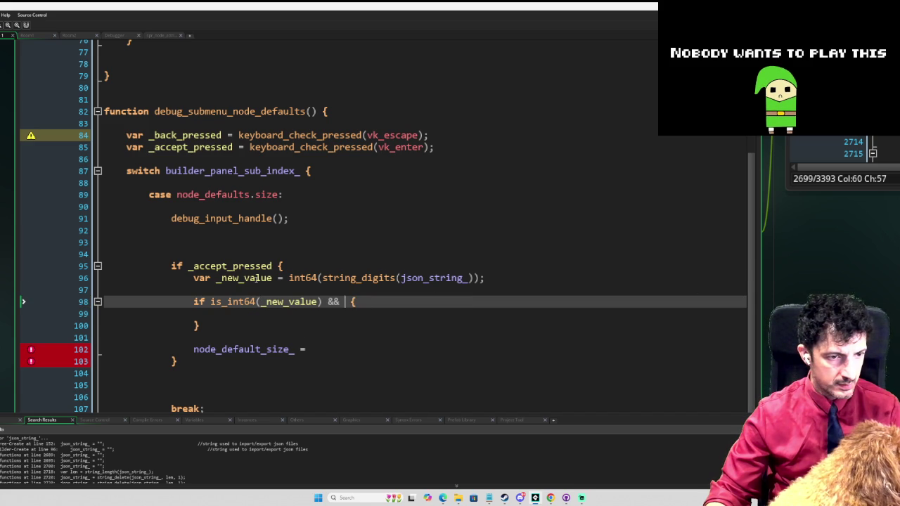
pyautogui.doubleClick(247, 278)
pyautogui.hotkey('ctrl', 'c')
pyautogui.click(345, 302)
pyautogui.hotkey('ctrl', 'v')
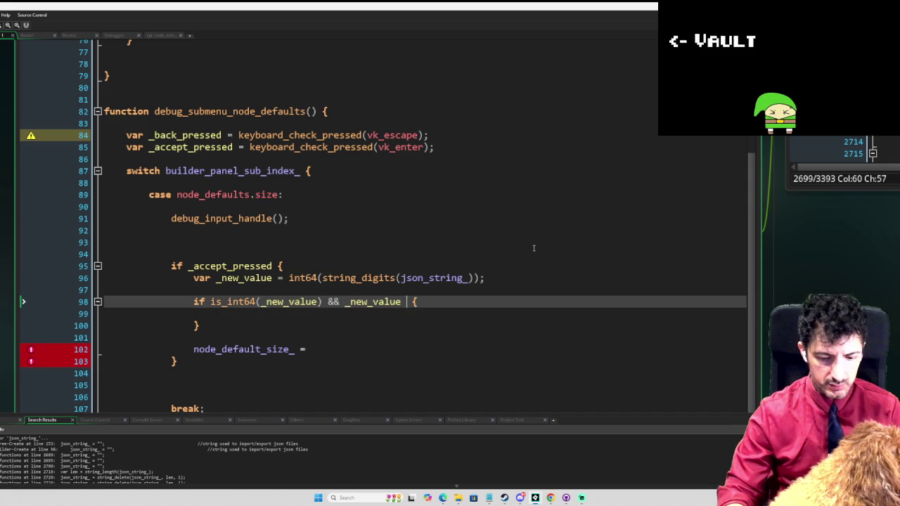
pyautogui.write('> 0')
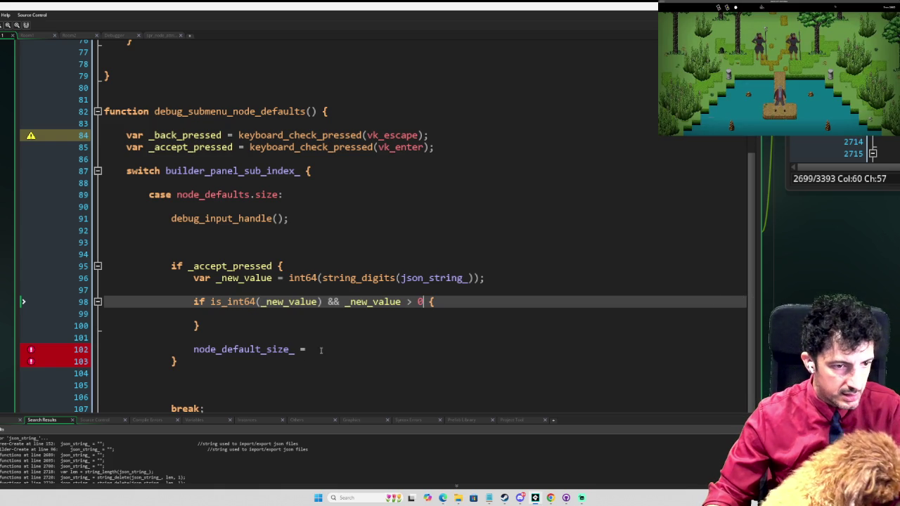
# Move the node_default_size_ assignment inside the is_int64 block, assigning it _new_value
pyautogui.tripleClick(320, 349)
pyautogui.hotkey('ctrl', 'x')
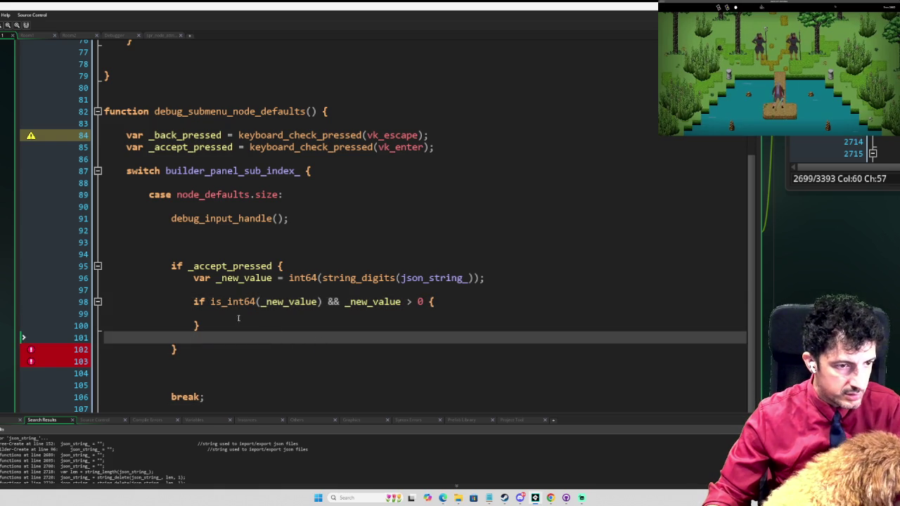
pyautogui.click(261, 314)
pyautogui.press('Return')
pyautogui.hotkey('ctrl', 'v')
pyautogui.press('Home')
pyautogui.press('Tab')
pyautogui.keyDown('shift'); pyautogui.click(472, 304); pyautogui.keyUp('shift')
pyautogui.press('Delete')
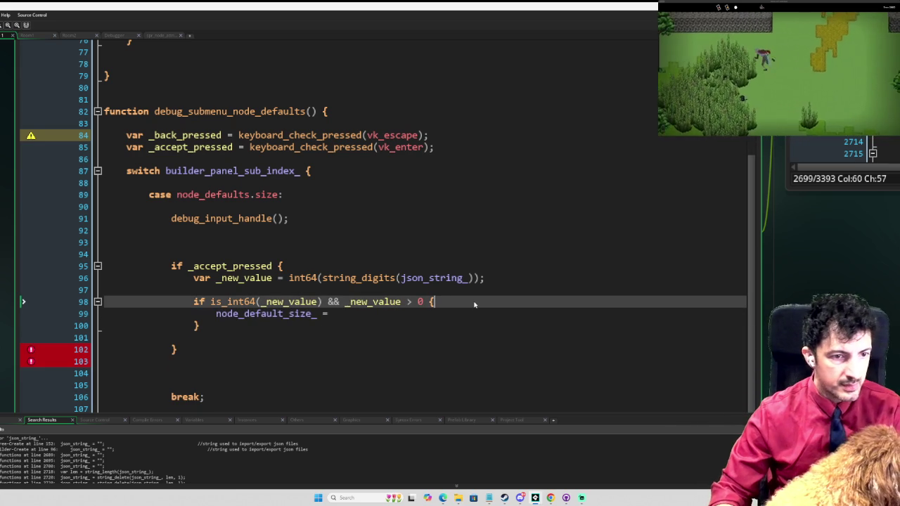
pyautogui.press('Down')
pyautogui.write('_new_value;')
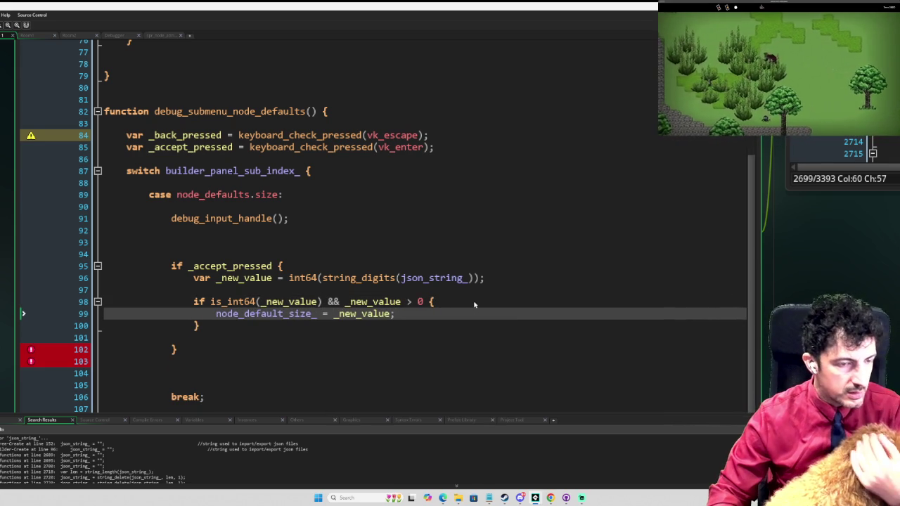
# Remove the extra blank lines above and below the if _accept_pressed block
pyautogui.press('Down')
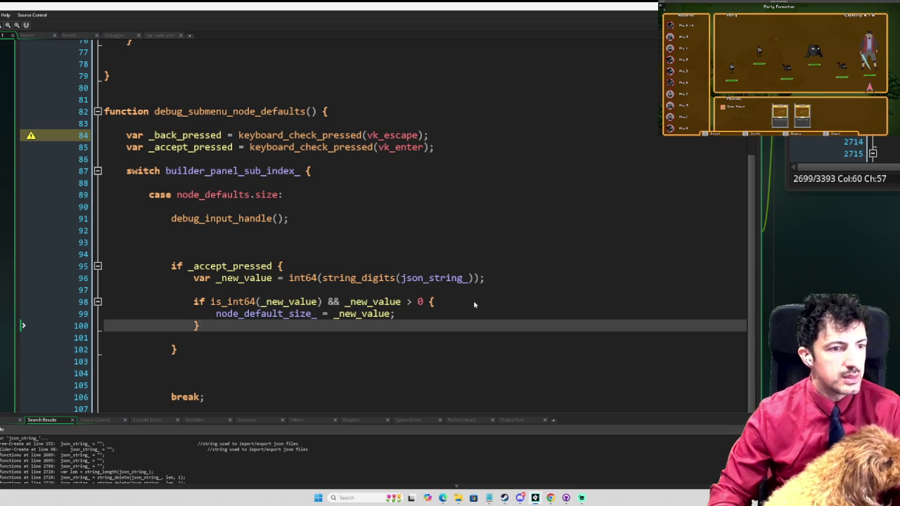
pyautogui.press('Up')
pyautogui.press('Up')
pyautogui.press('Up')
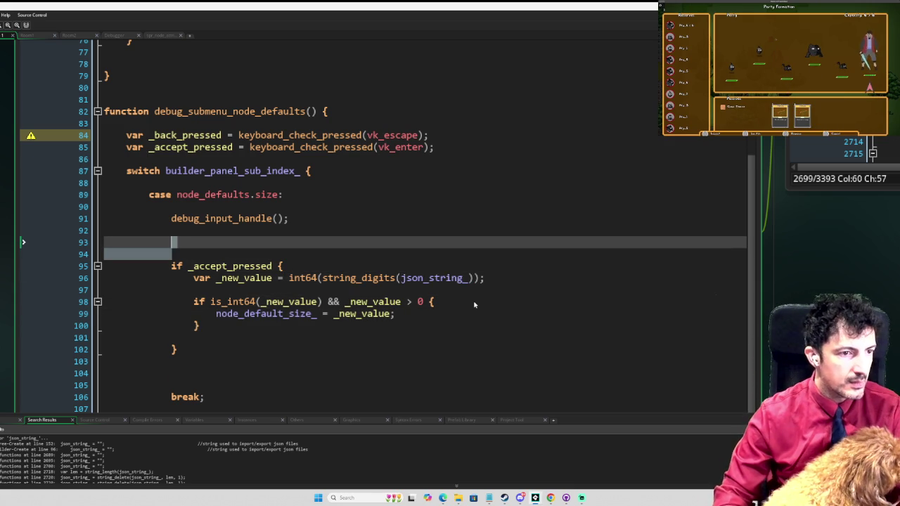
pyautogui.press('Delete')
pyautogui.press('Down')
pyautogui.press('Down')
pyautogui.press('Down')
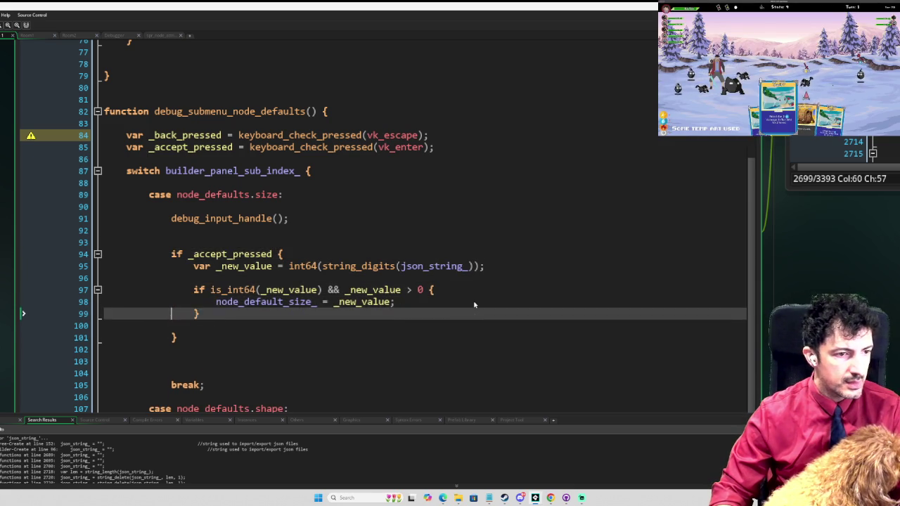
pyautogui.press('Down')
pyautogui.press('Left')
pyautogui.press('Left')
pyautogui.press('Left')
pyautogui.press('BackSpace')
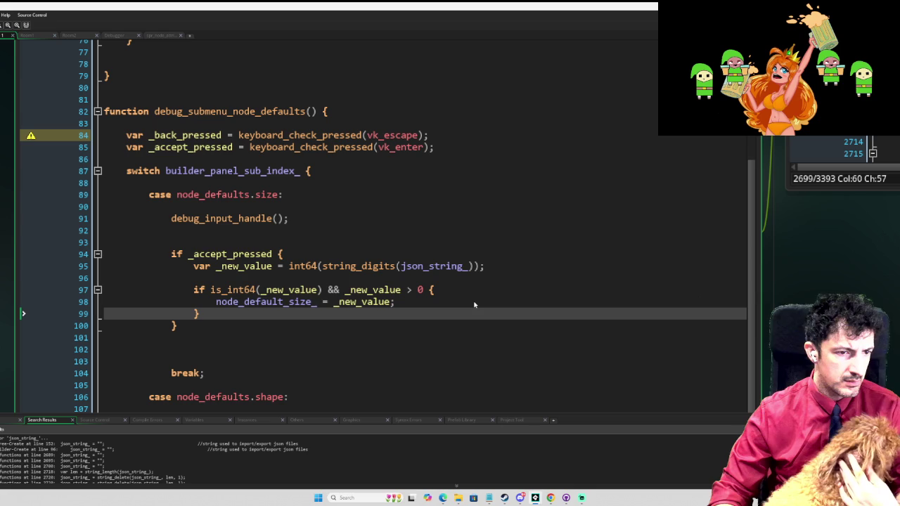
pyautogui.press('Up')
pyautogui.press('Up')
pyautogui.press('Up')
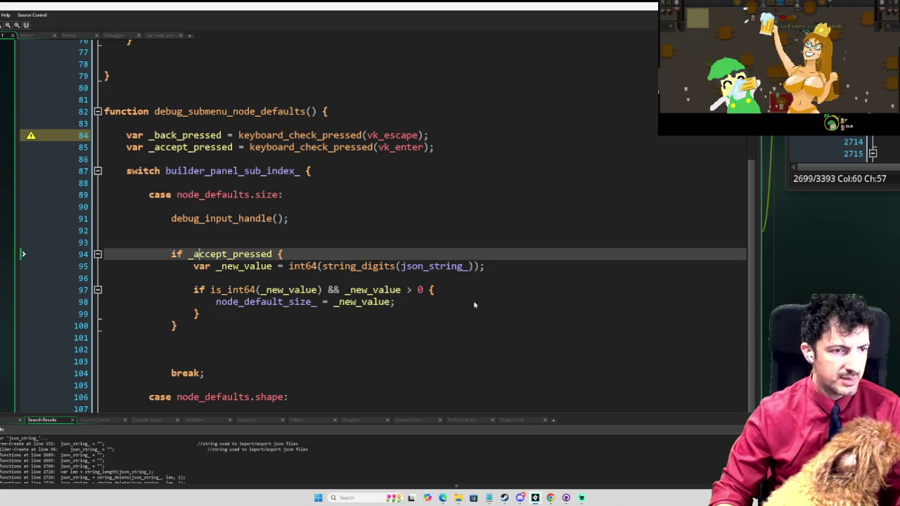
pyautogui.press('Delete')
pyautogui.press('Down')
pyautogui.press('Down')
pyautogui.press('Down')
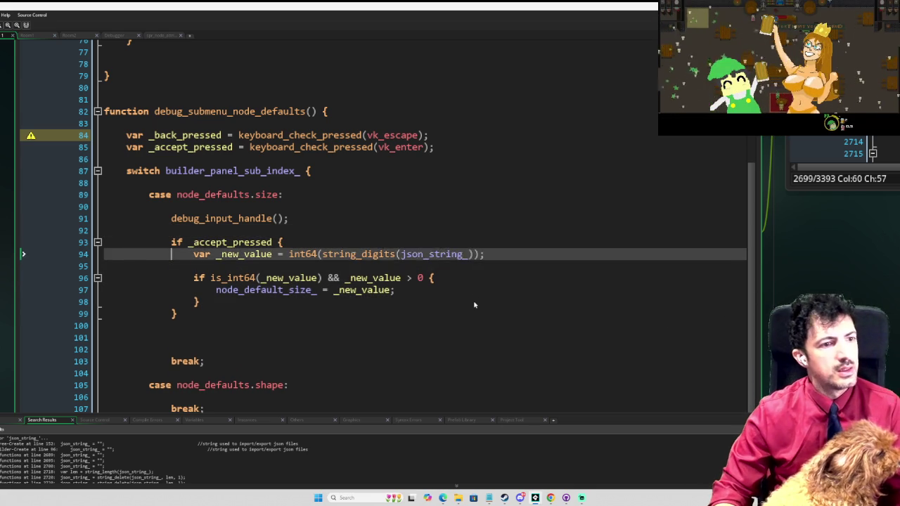
pyautogui.press('Down')
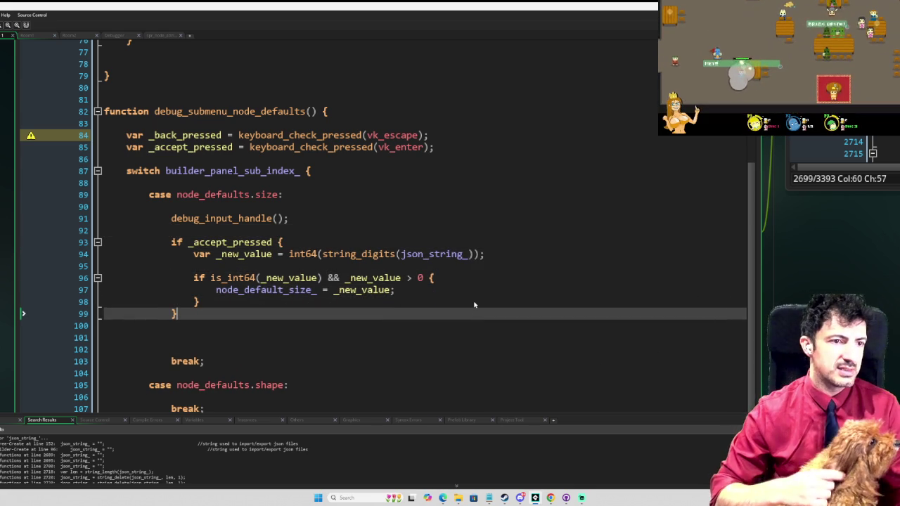
pyautogui.scroll(6, 424, 232)
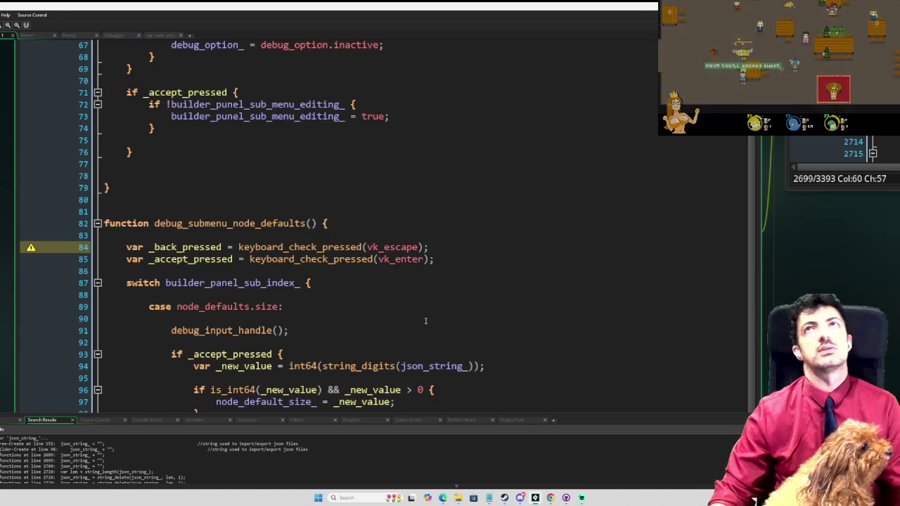
# Jump to node_default_size's definition in the tree builder object's Create event
pyautogui.scroll(-5, 427, 322)
pyautogui.scroll(-4, 428, 322)
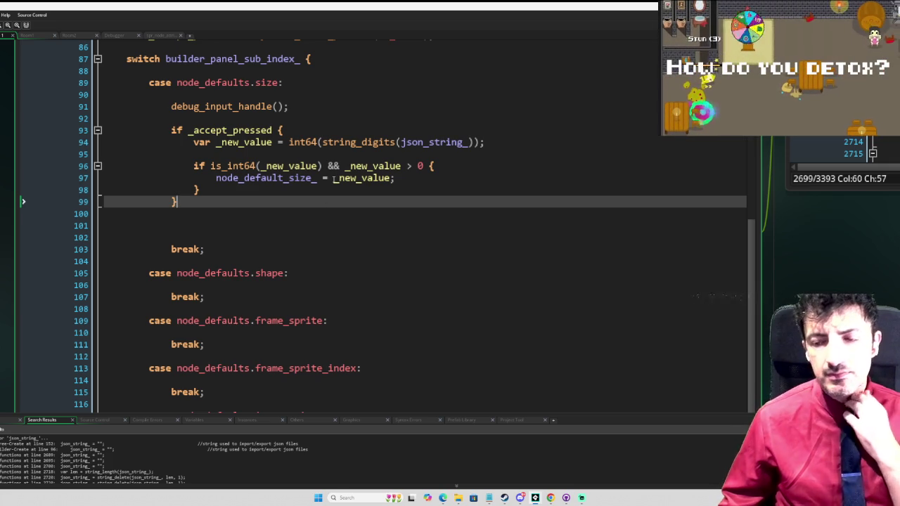
pyautogui.scroll(8, 356, 166)
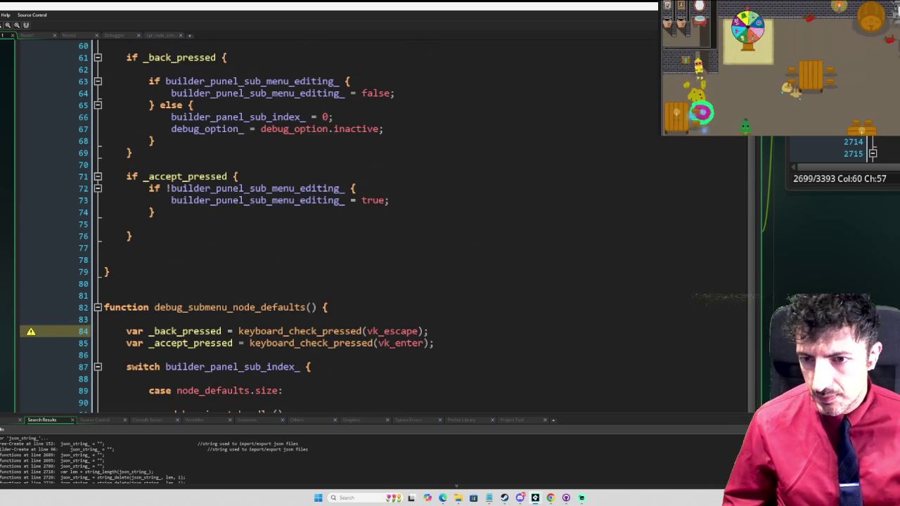
pyautogui.scroll(1, 356, 165)
pyautogui.press('F12')
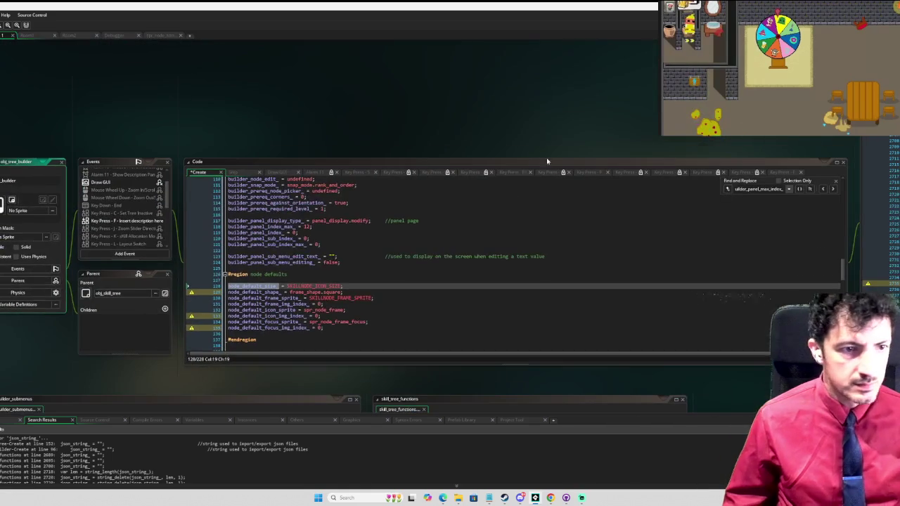
# From the Draw GUI event, follow import_export_draw_filename through to debug_draw_panel's definition
pyautogui.doubleClick(116, 182)
pyautogui.scroll(-5, 405, 240)
pyautogui.scroll(-6, 411, 239)
pyautogui.scroll(-13, 419, 238)
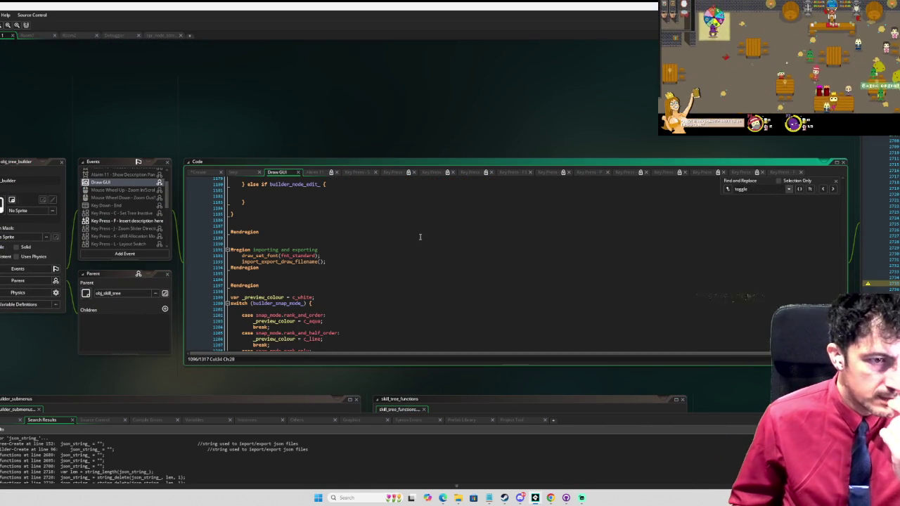
pyautogui.middleClick(303, 261)
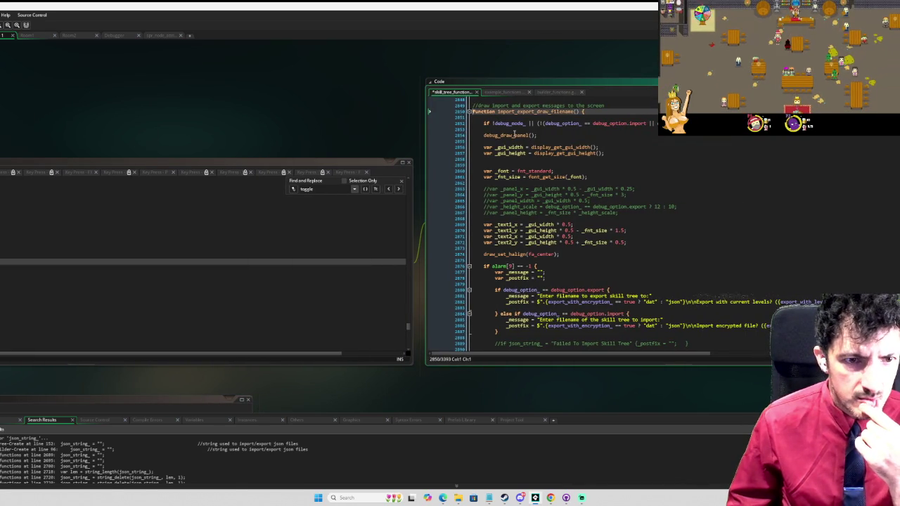
pyautogui.middleClick(515, 135)
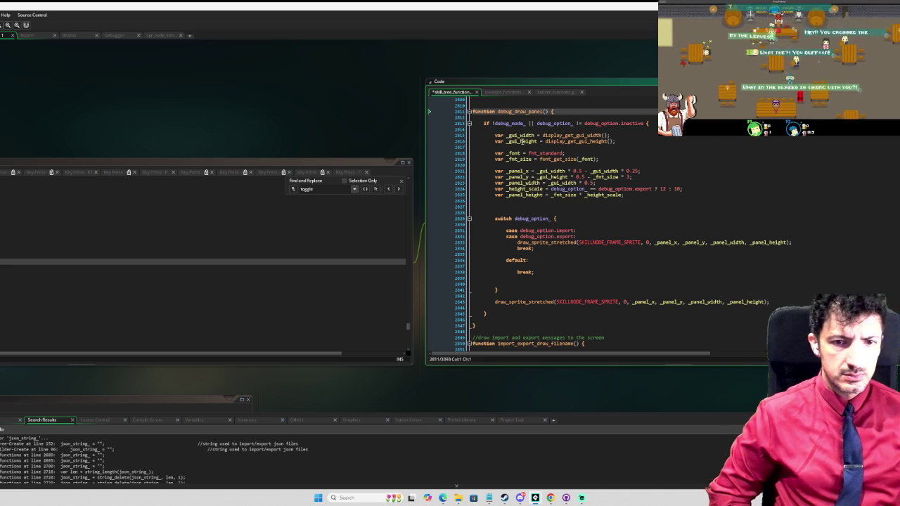
pyautogui.scroll(-5, 574, 190)
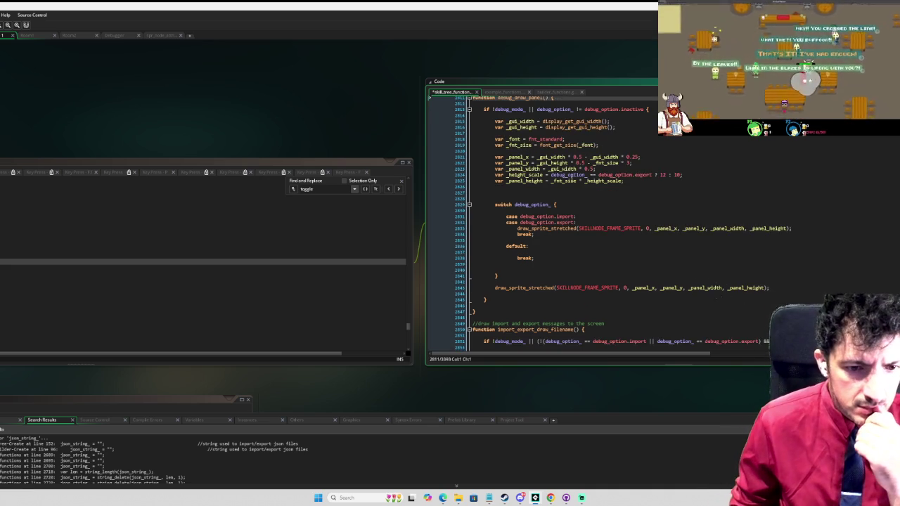
pyautogui.scroll(-10, 574, 190)
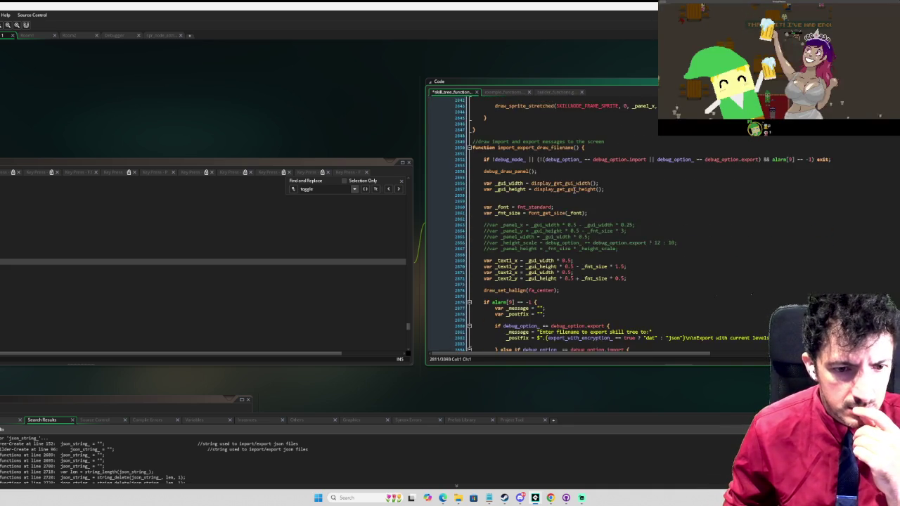
pyautogui.scroll(11, 579, 190)
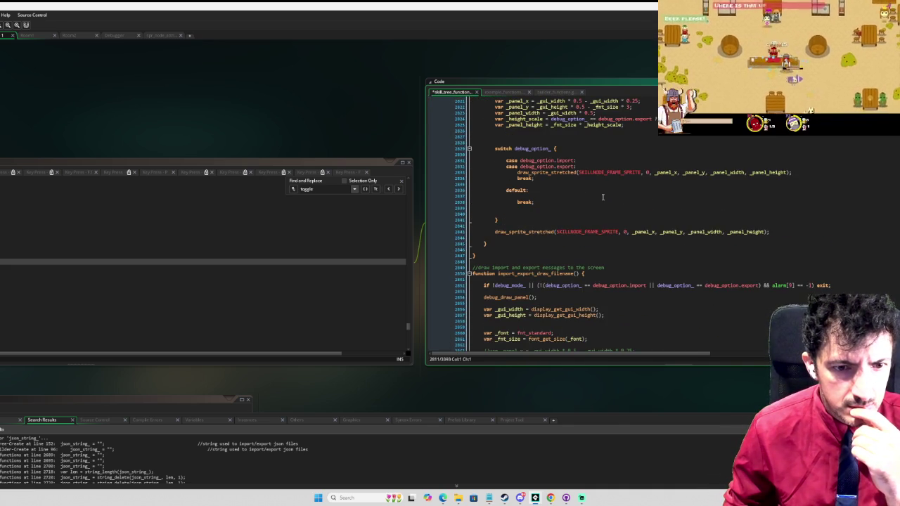
pyautogui.scroll(8, 603, 197)
pyautogui.scroll(-3, 602, 198)
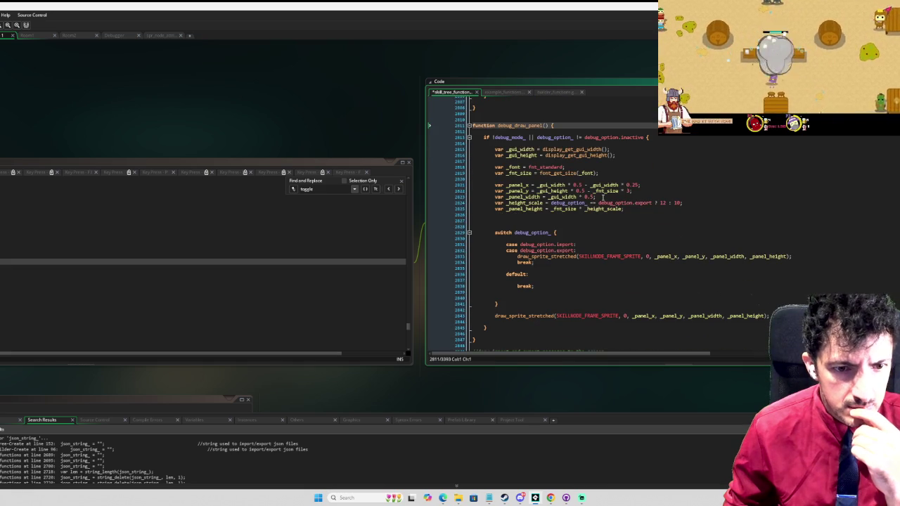
# Add a case debug_option.node_defaults: after the export case's break
pyautogui.click(553, 268)
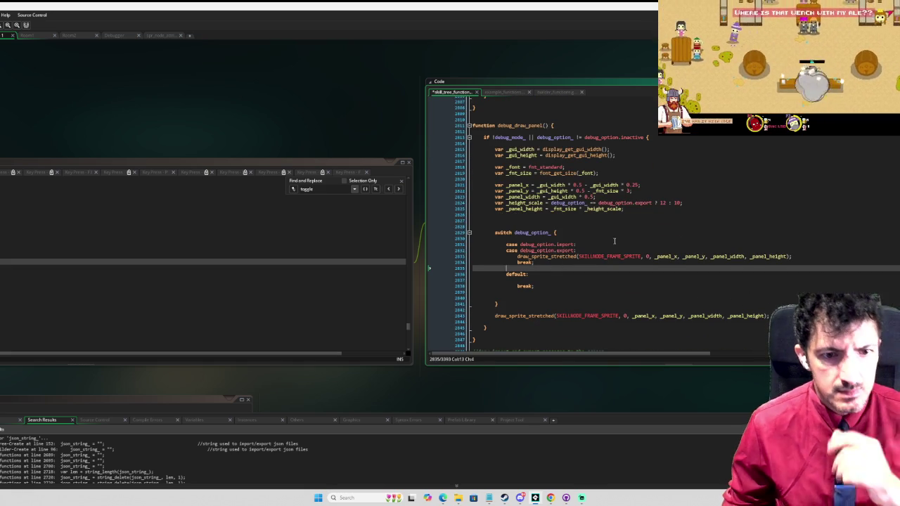
pyautogui.press('Return')
pyautogui.press('Return')
pyautogui.press('Up')
pyautogui.press('Up')
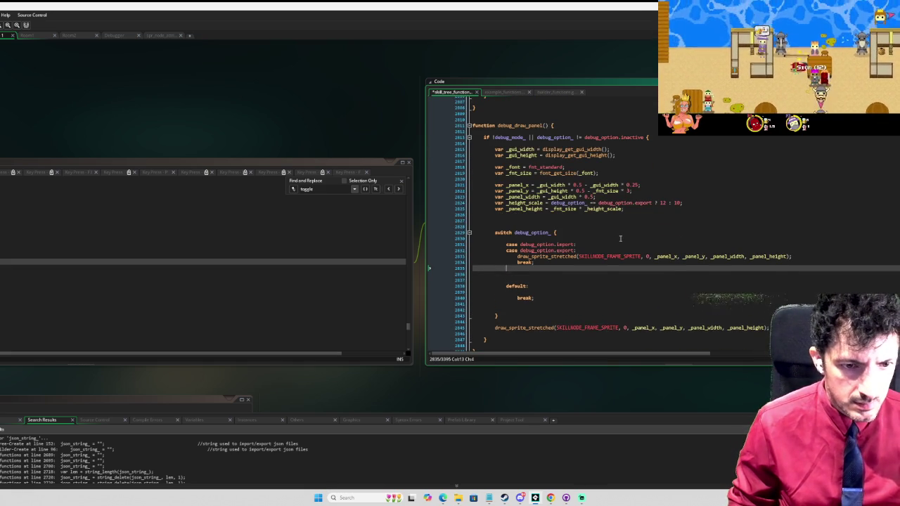
pyautogui.write('case debug')
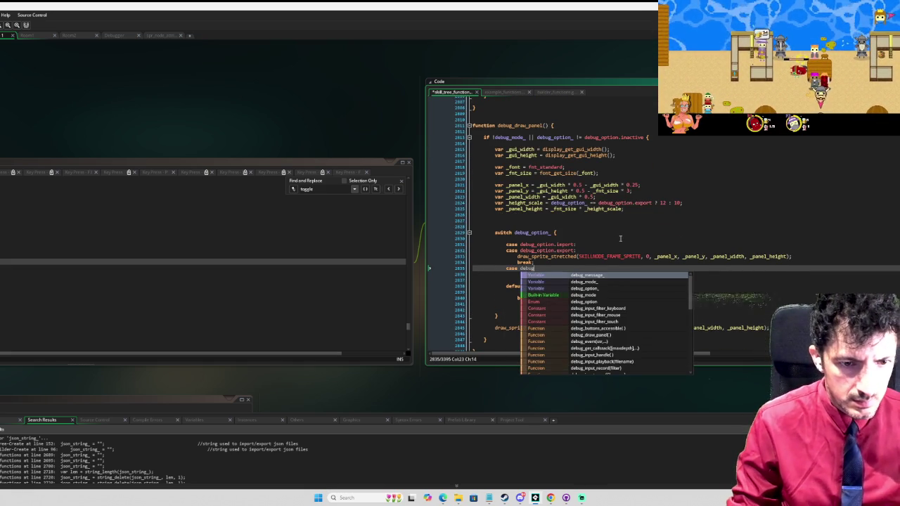
pyautogui.write('_option.')
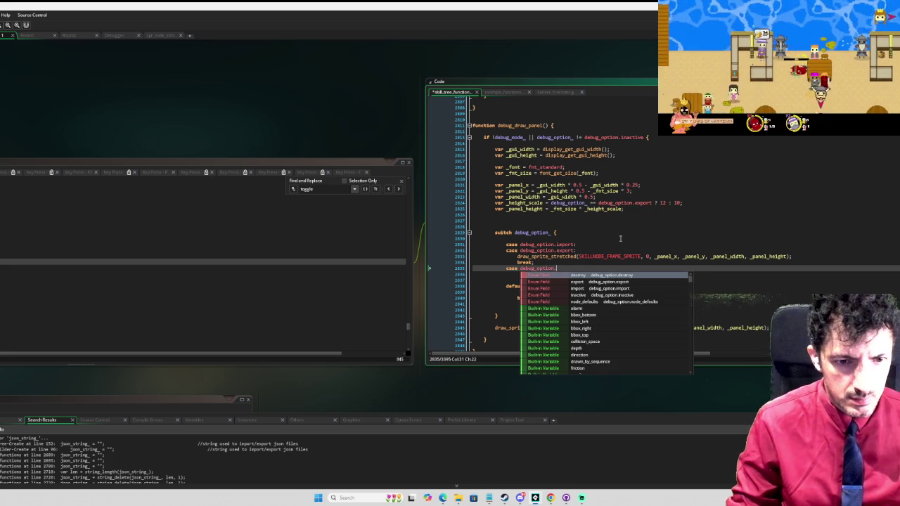
pyautogui.press('Down')
pyautogui.press('Down')
pyautogui.press('Down')
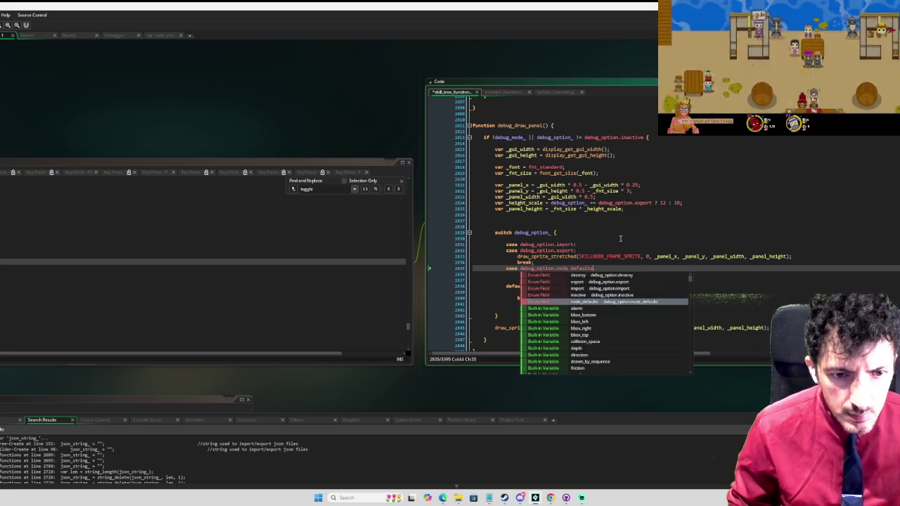
pyautogui.press('Return')
pyautogui.write(':')
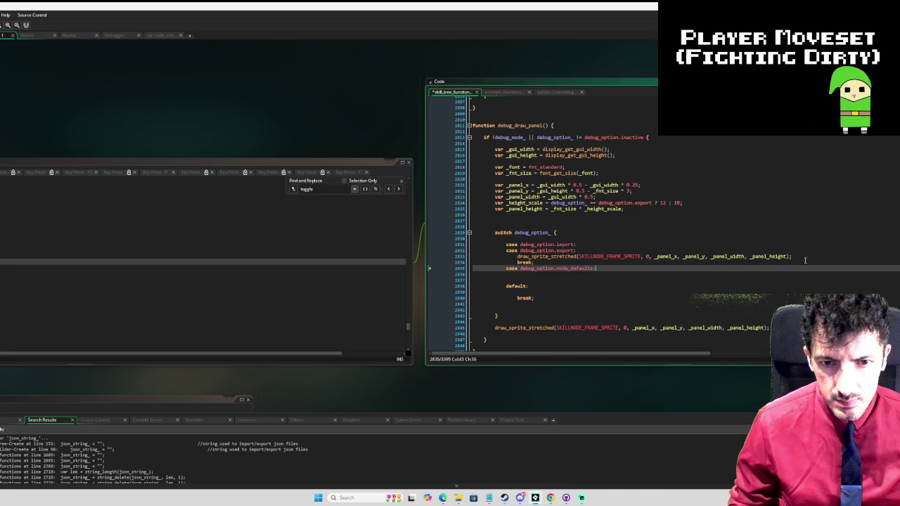
# Copy the draw_sprite_stretched SKILLNODE_FRAME_SPRITE call under the node_defaults case
pyautogui.click(810, 255)
pyautogui.moveTo(809, 256); pyautogui.dragTo(809, 252)
pyautogui.hotkey('ctrl', 'c')
pyautogui.click(597, 268)
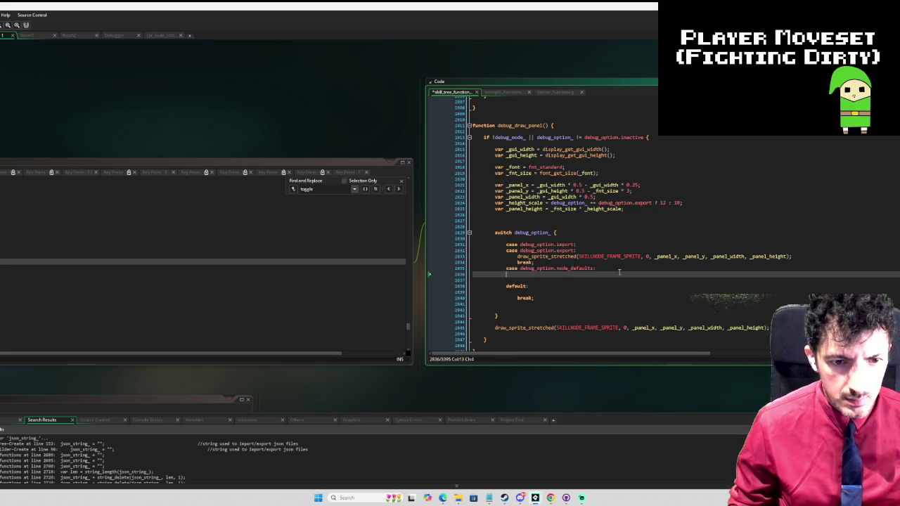
pyautogui.hotkey('ctrl', 'v')
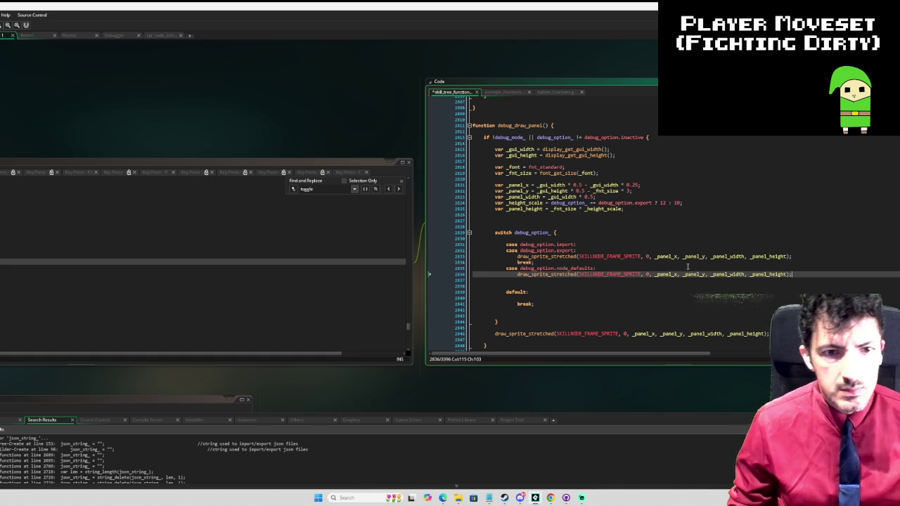